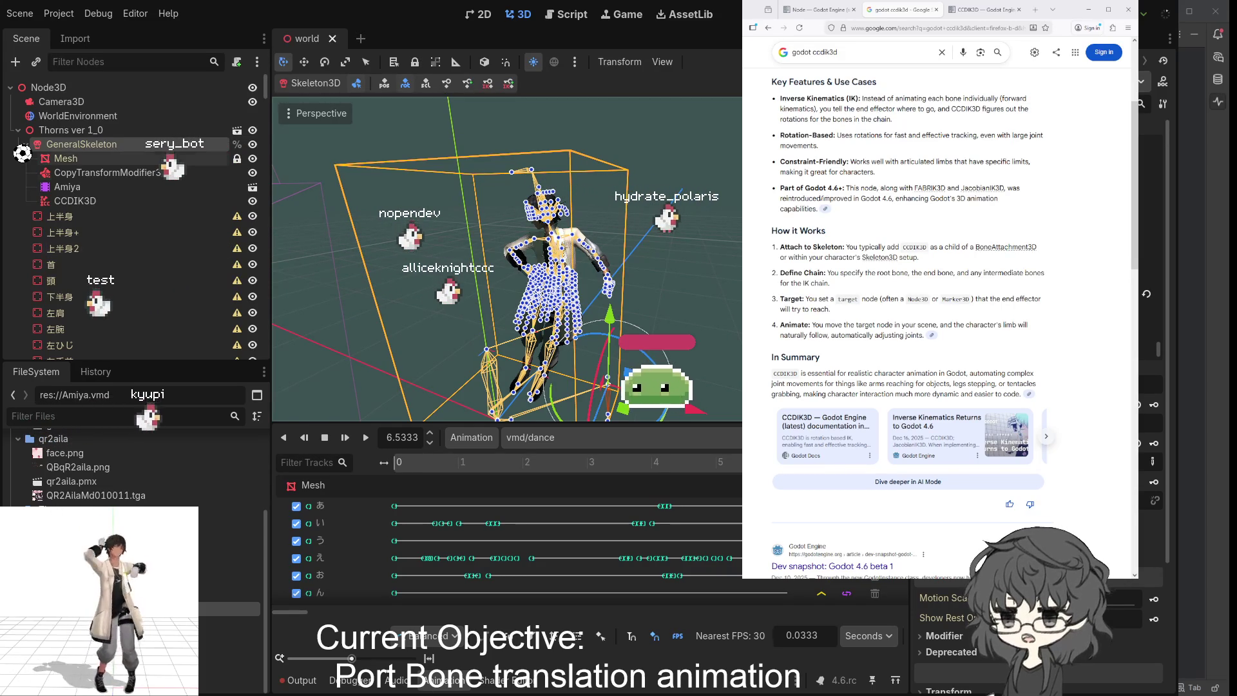
# - Select the CCDIK3D node under the skeleton to show its Inspector settings and IK gizmos
pyautogui.click(77, 201)
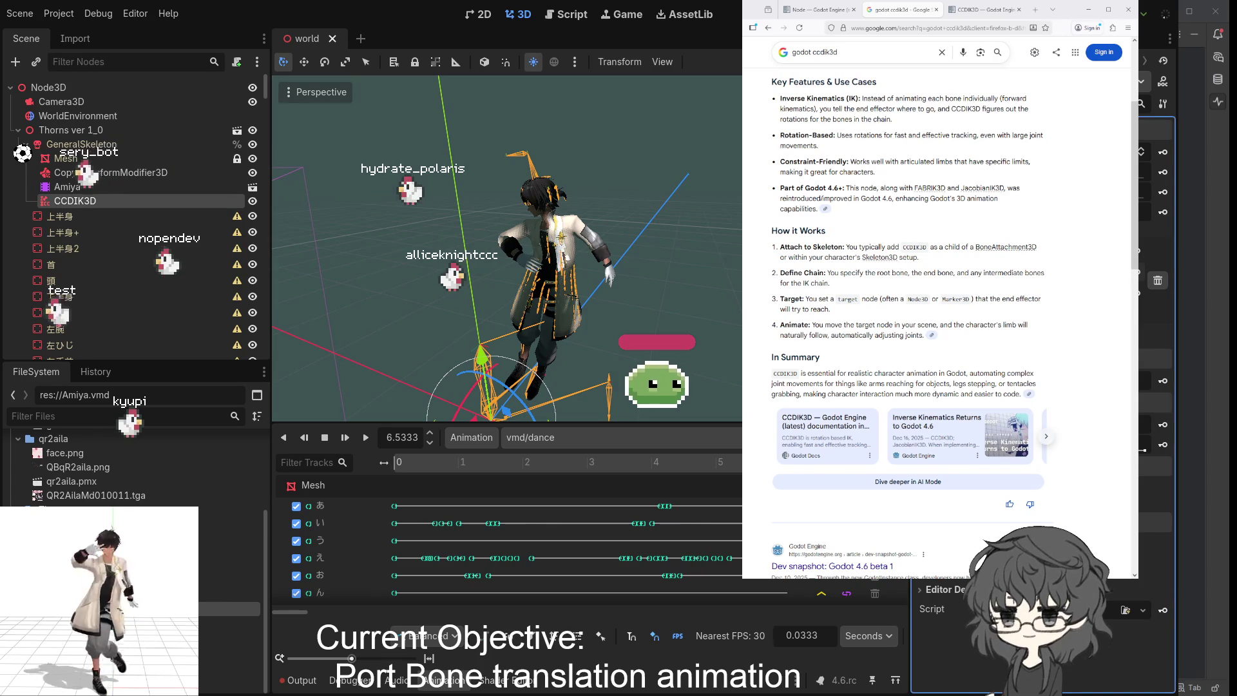
# - Edit a CCDIK3D property in the Inspector and orbit around the character to inspect the legs
pyautogui.click(698, 295)
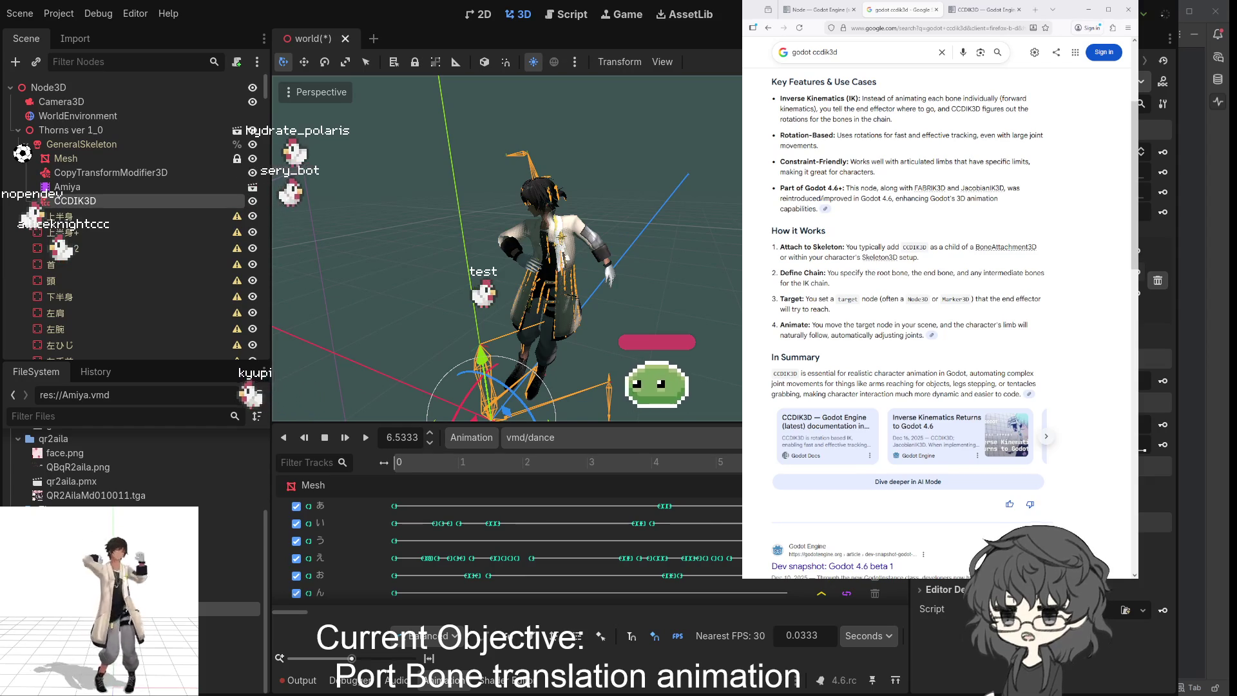
pyautogui.moveTo(580, 311)
pyautogui.mouseDown()
pyautogui.moveTo(719, 312)
pyautogui.moveTo(679, 311)
pyautogui.mouseUp()
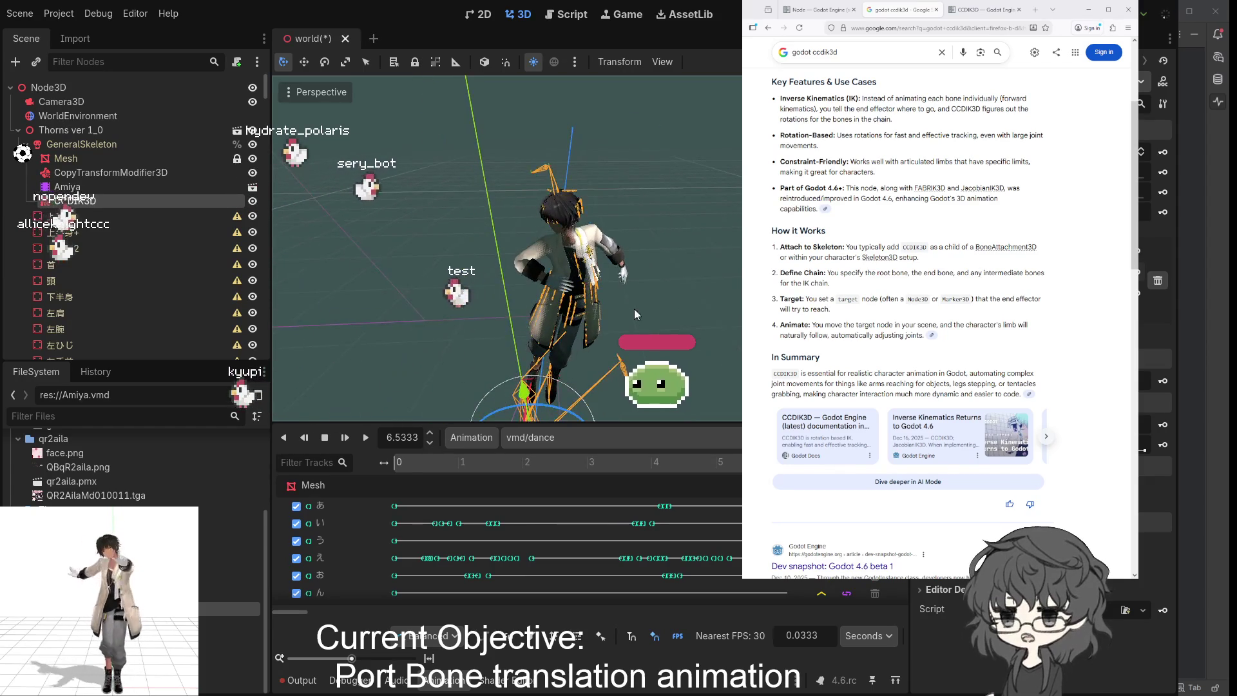
pyautogui.moveTo(595, 312); pyautogui.dragTo(499, 312)
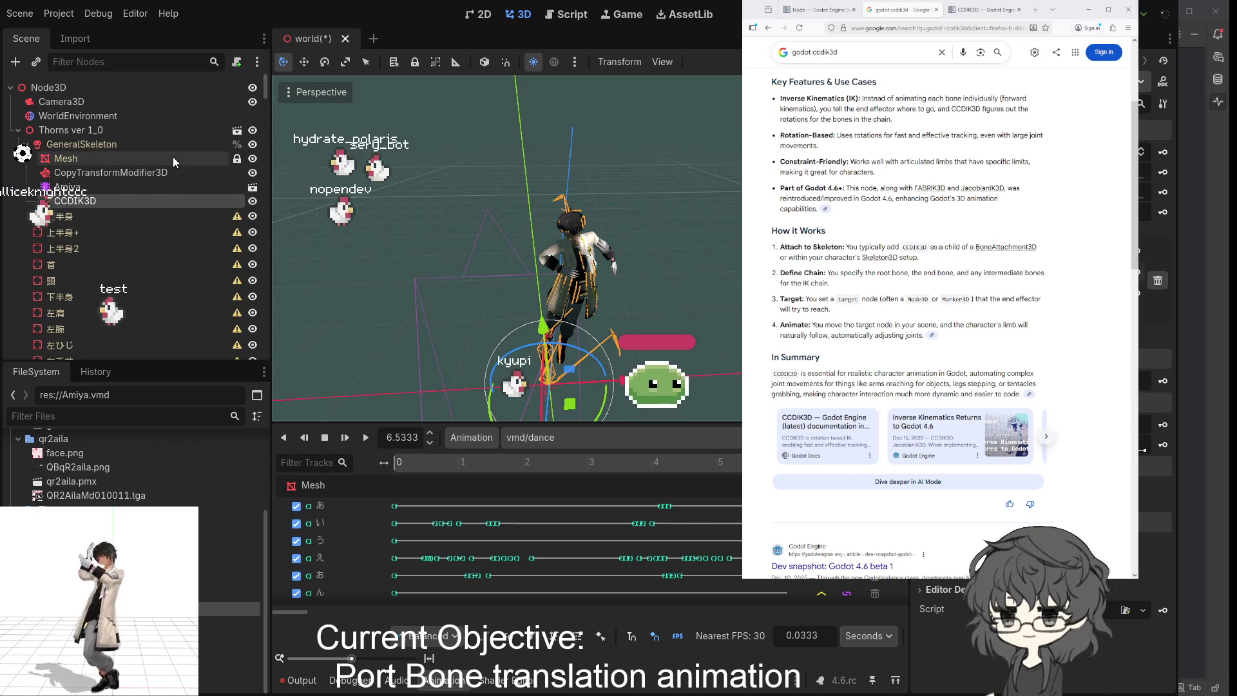
# - Select GeneralSkeleton and paste a ModifierBoneTarget3D node under it with Ctrl+V
pyautogui.click(73, 144)
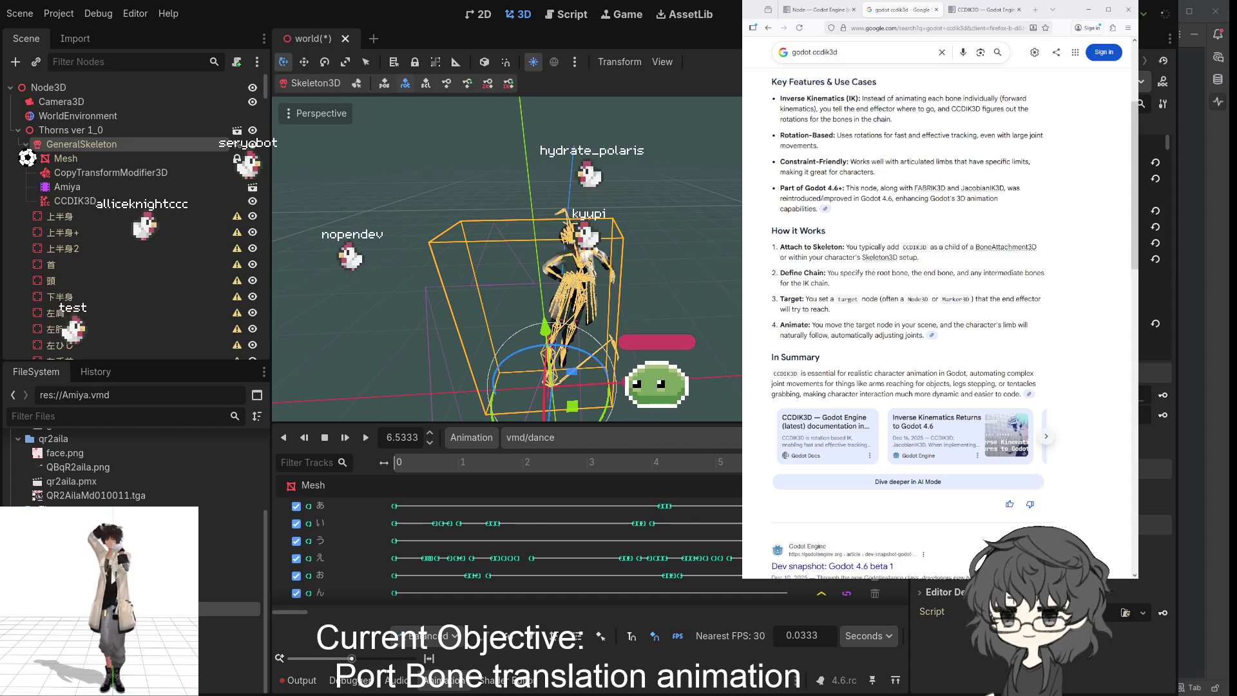
pyautogui.hotkey('ctrl', 'v')
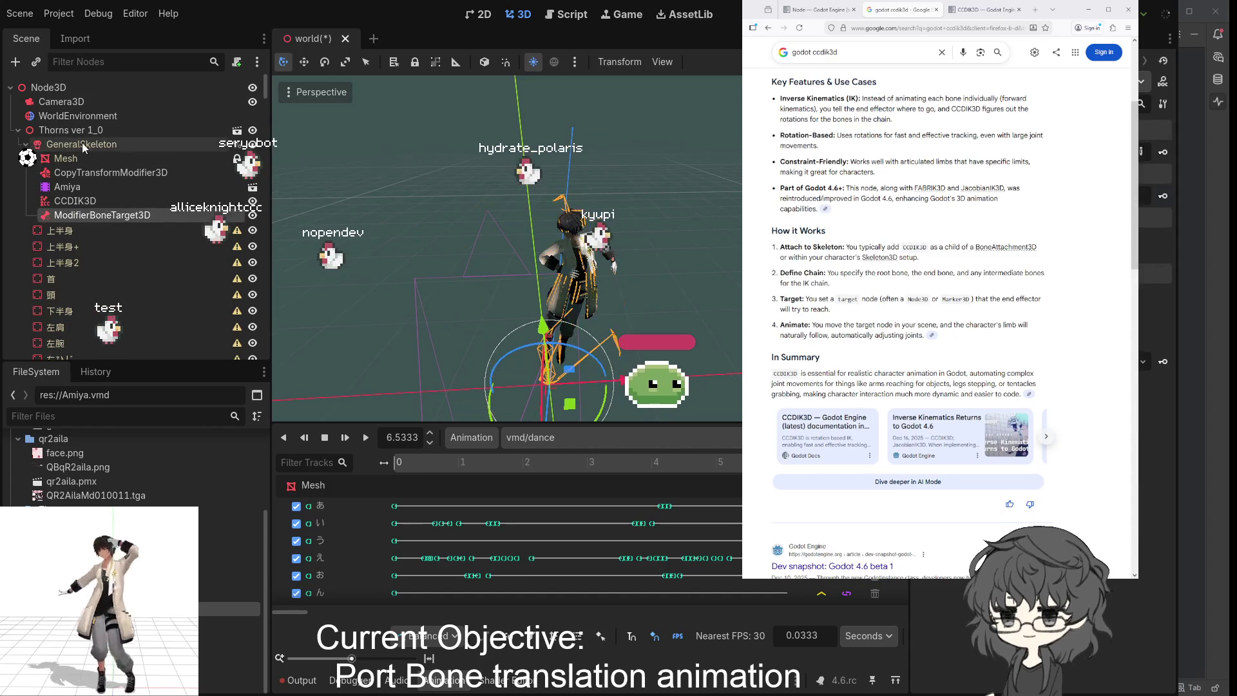
# - Rename the new ModifierBoneTarget3D node to 左足IK as the left-foot IK target
pyautogui.doubleClick(176, 213)
pyautogui.write('左足I')
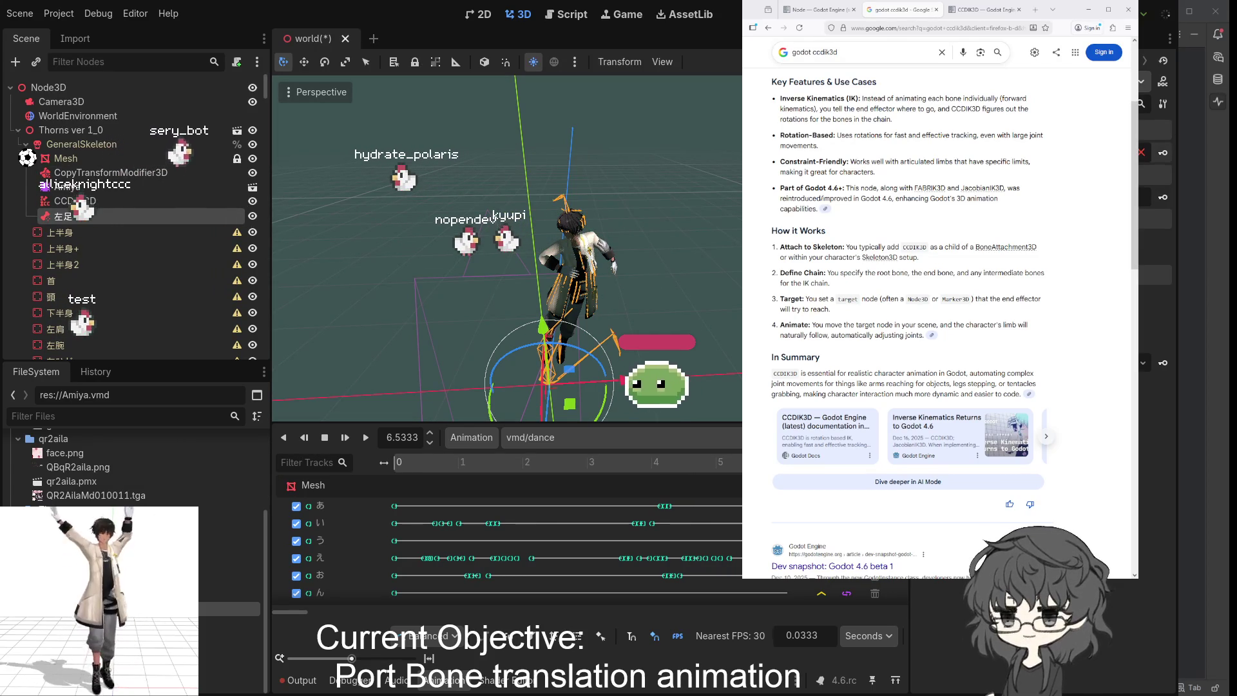
pyautogui.moveTo(722, 293)
pyautogui.mouseDown()
pyautogui.moveTo(655, 243)
pyautogui.moveTo(602, 271)
pyautogui.moveTo(669, 273)
pyautogui.moveTo(599, 275)
pyautogui.moveTo(593, 257)
pyautogui.moveTo(620, 247)
pyautogui.mouseUp()
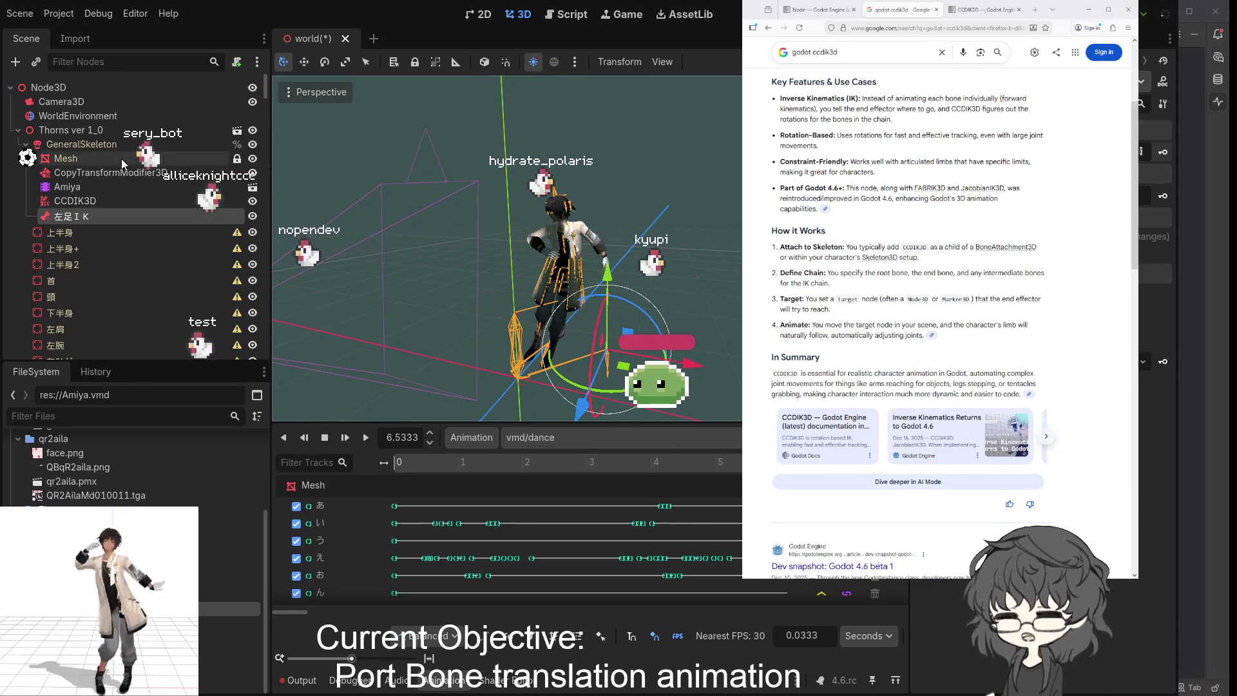
# - Review the CCDIK3D settings, briefly check the Mesh node, then return to CCDIK3D
pyautogui.click(82, 202)
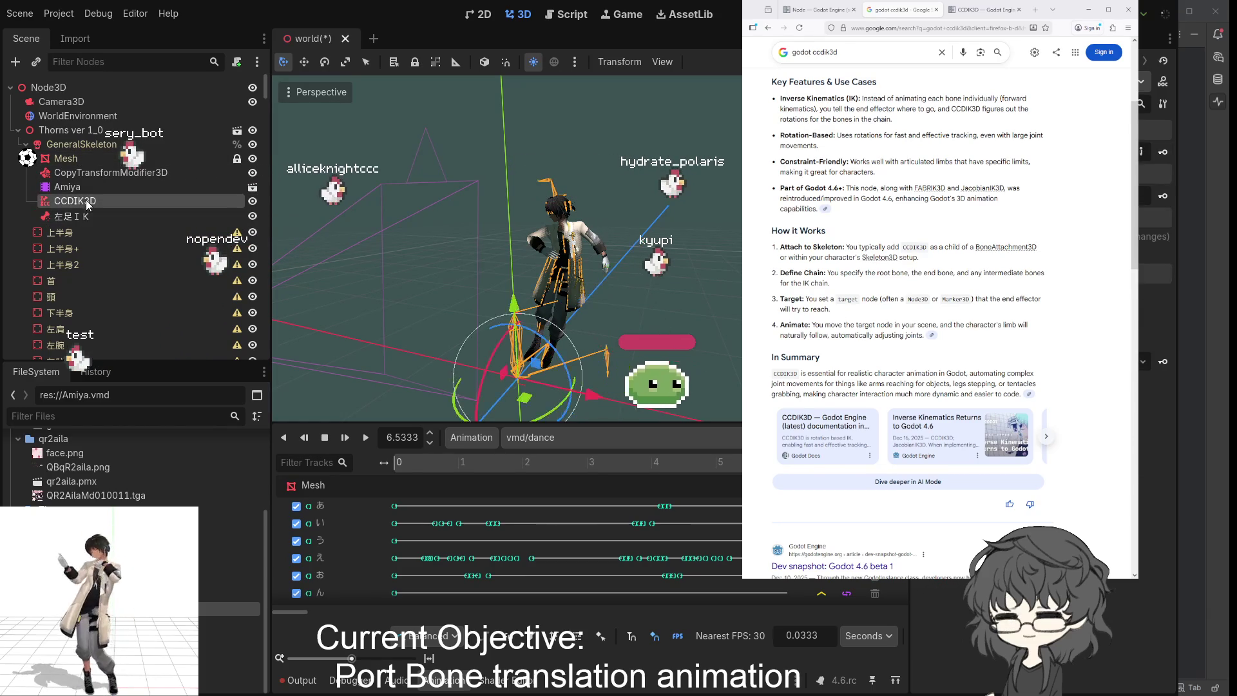
pyautogui.moveTo(412, 277)
pyautogui.mouseDown()
pyautogui.moveTo(686, 285)
pyautogui.moveTo(593, 309)
pyautogui.moveTo(567, 293)
pyautogui.moveTo(606, 269)
pyautogui.moveTo(644, 303)
pyautogui.moveTo(628, 299)
pyautogui.mouseUp()
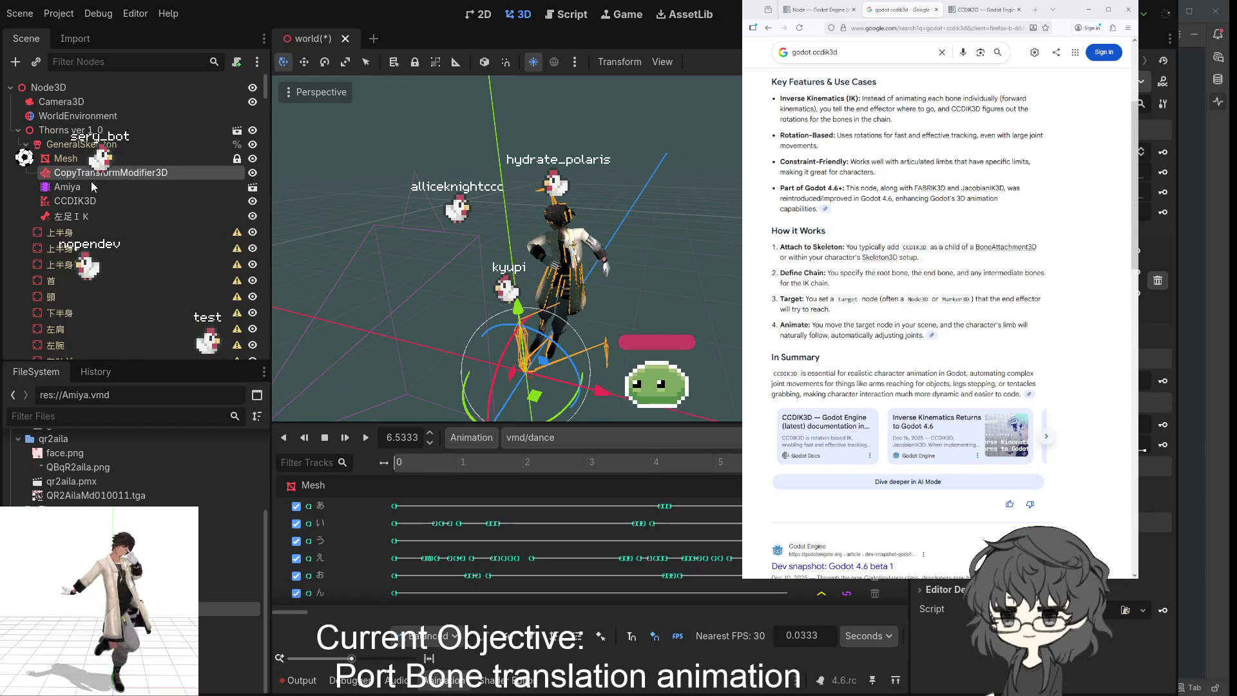
pyautogui.scroll(5, 1031, 638)
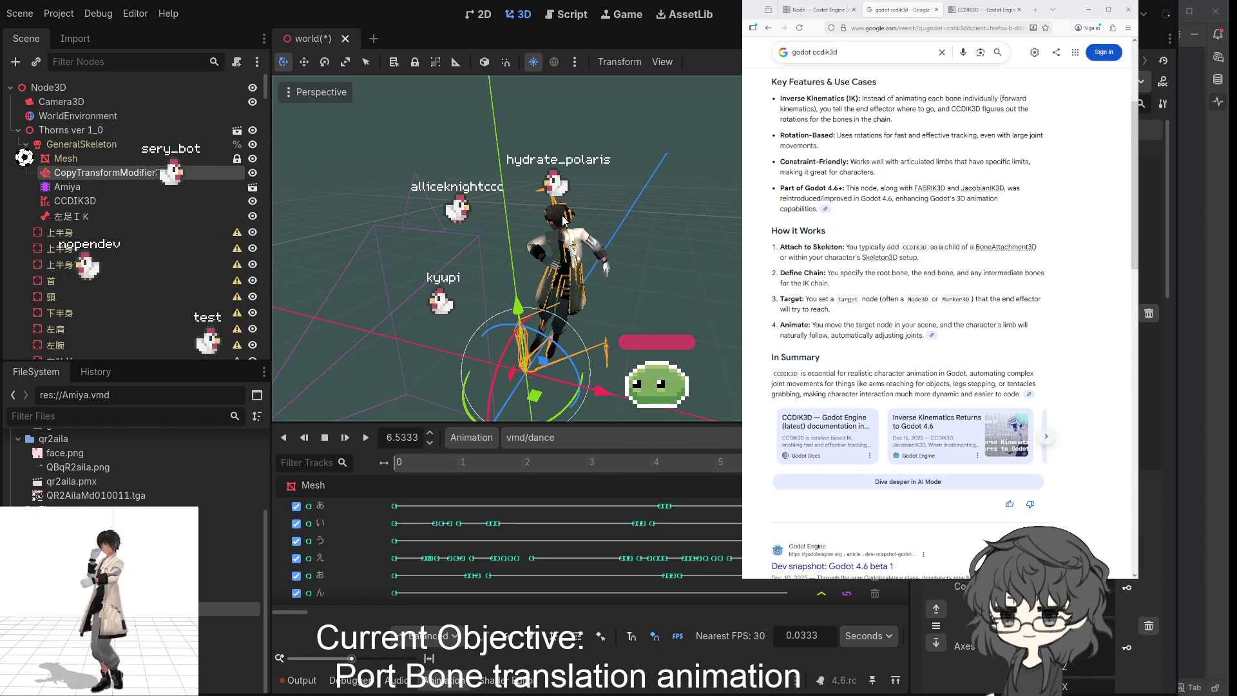
pyautogui.click(77, 161)
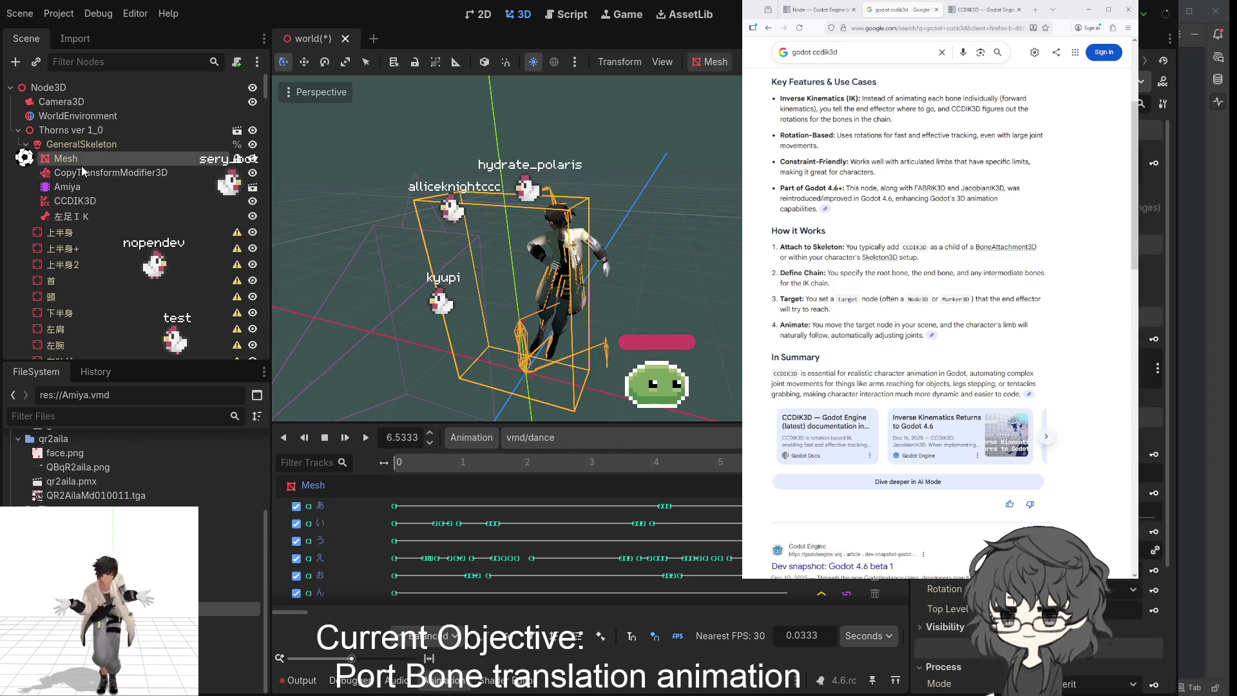
pyautogui.click(83, 201)
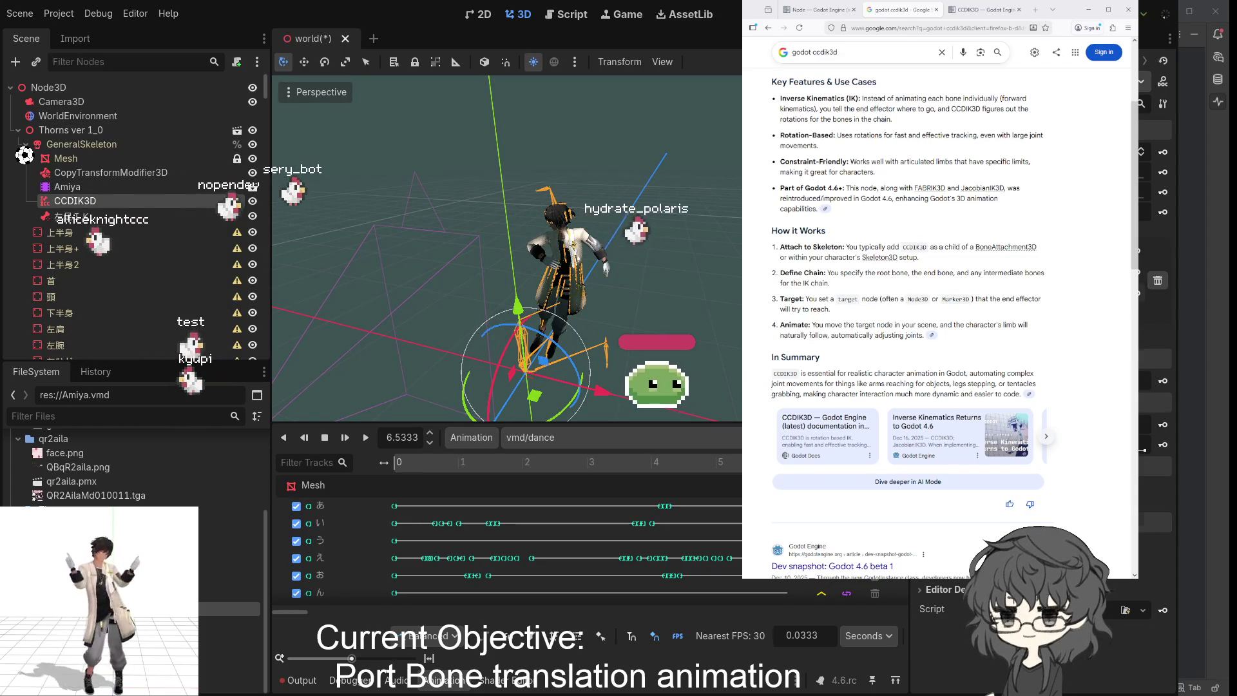
pyautogui.moveTo(590, 324); pyautogui.dragTo(590, 323)
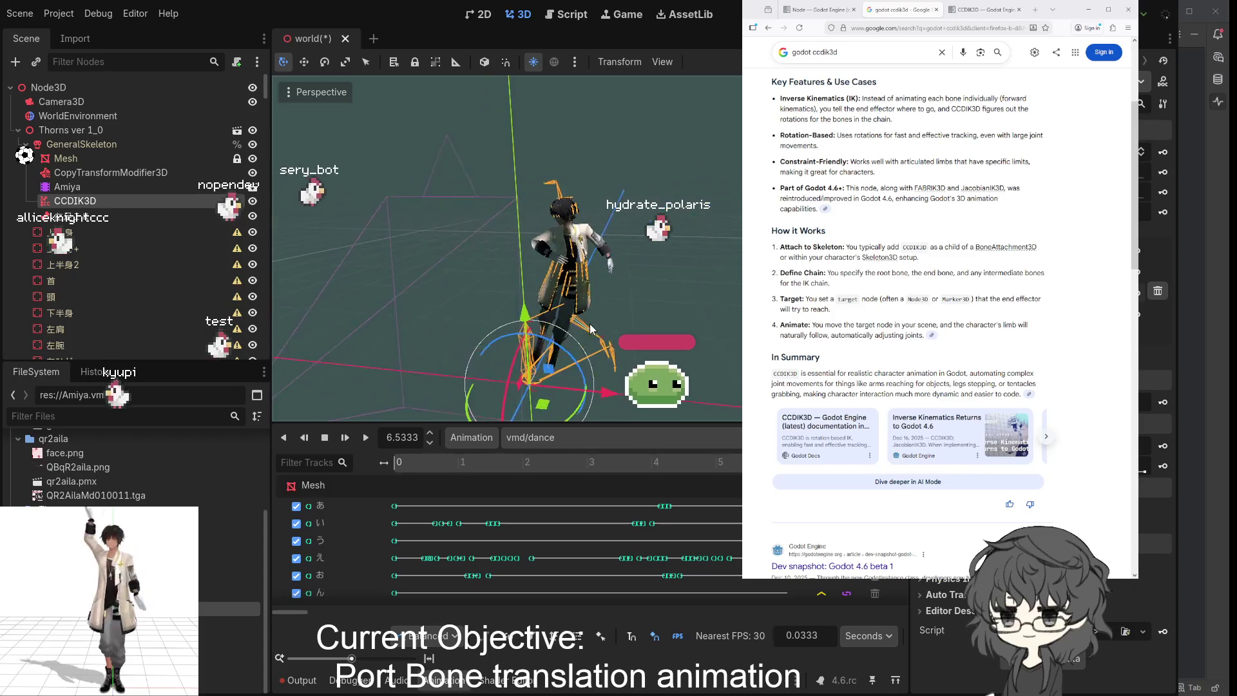
pyautogui.moveTo(705, 335)
pyautogui.mouseDown()
pyautogui.moveTo(559, 310)
pyautogui.moveTo(655, 269)
pyautogui.mouseUp()
pyautogui.scroll(-5, 665, 304)
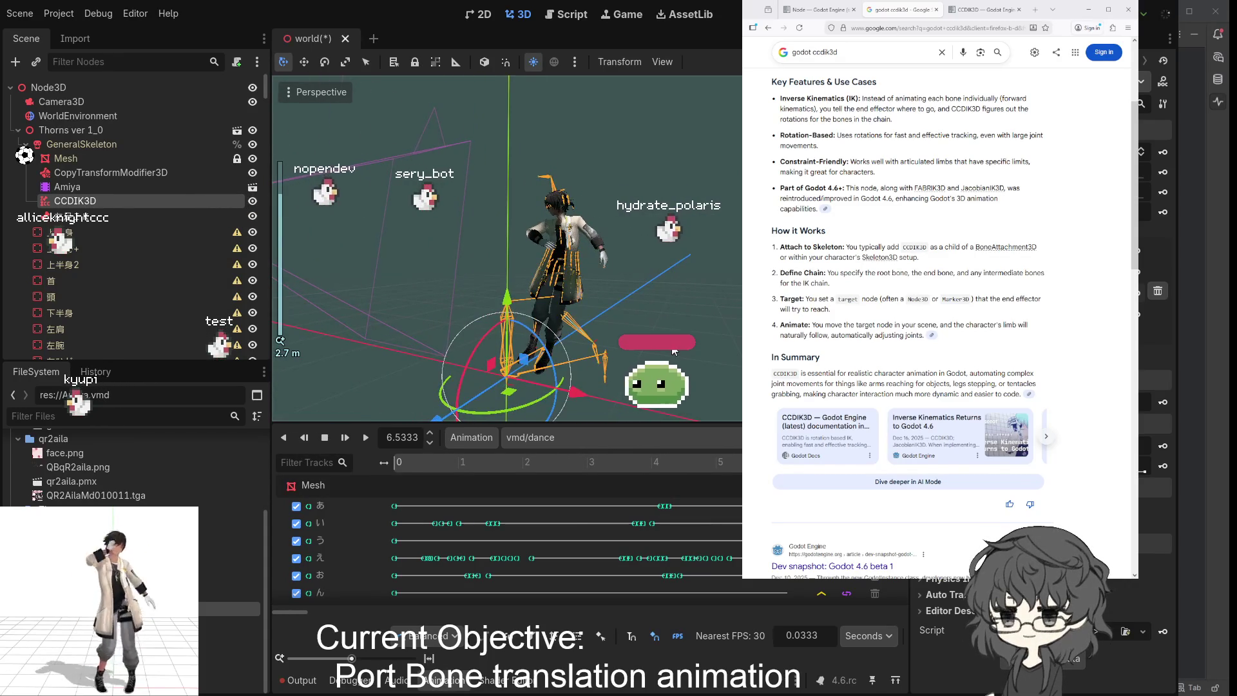
pyautogui.moveTo(580, 378)
pyautogui.mouseDown()
pyautogui.moveTo(644, 311)
pyautogui.moveTo(570, 327)
pyautogui.mouseUp()
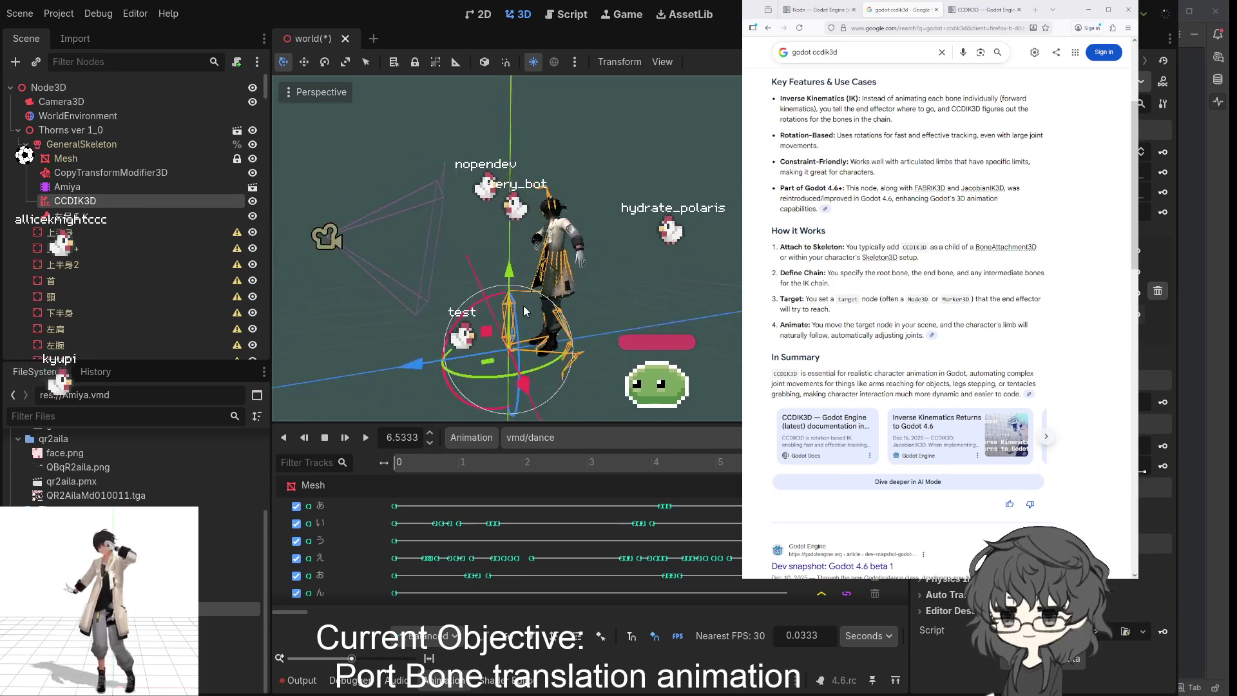
pyautogui.scroll(3, 623, 303)
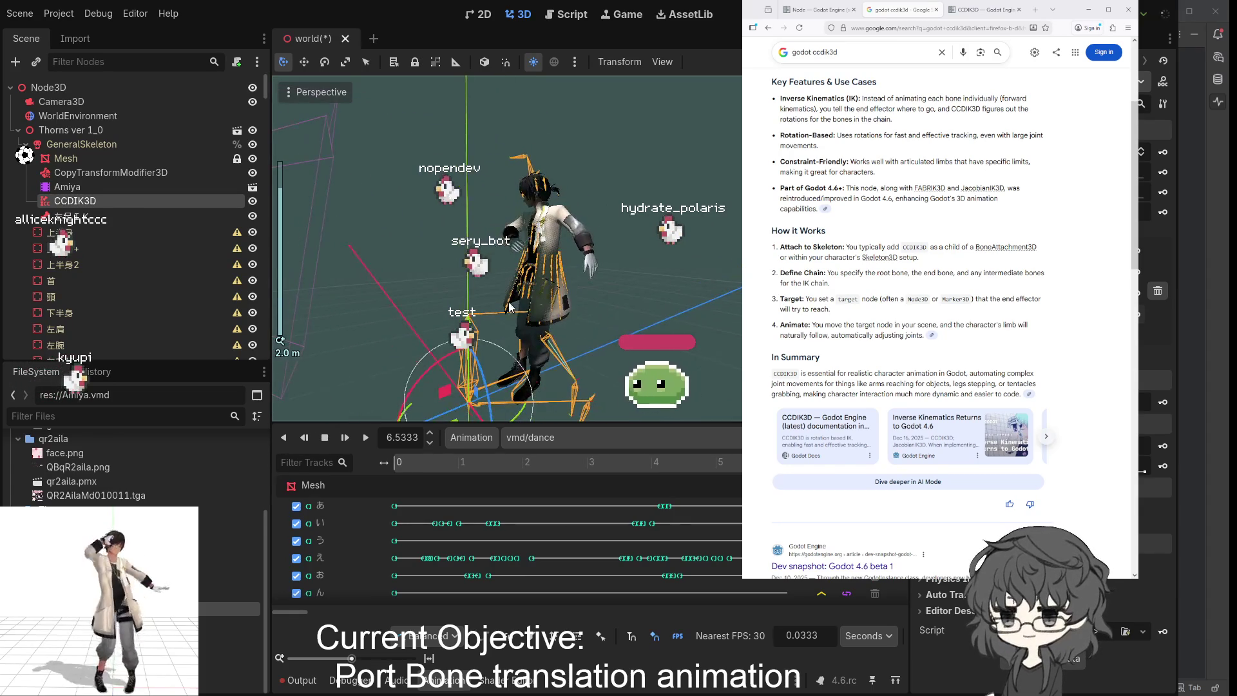
pyautogui.moveTo(589, 358); pyautogui.dragTo(558, 297)
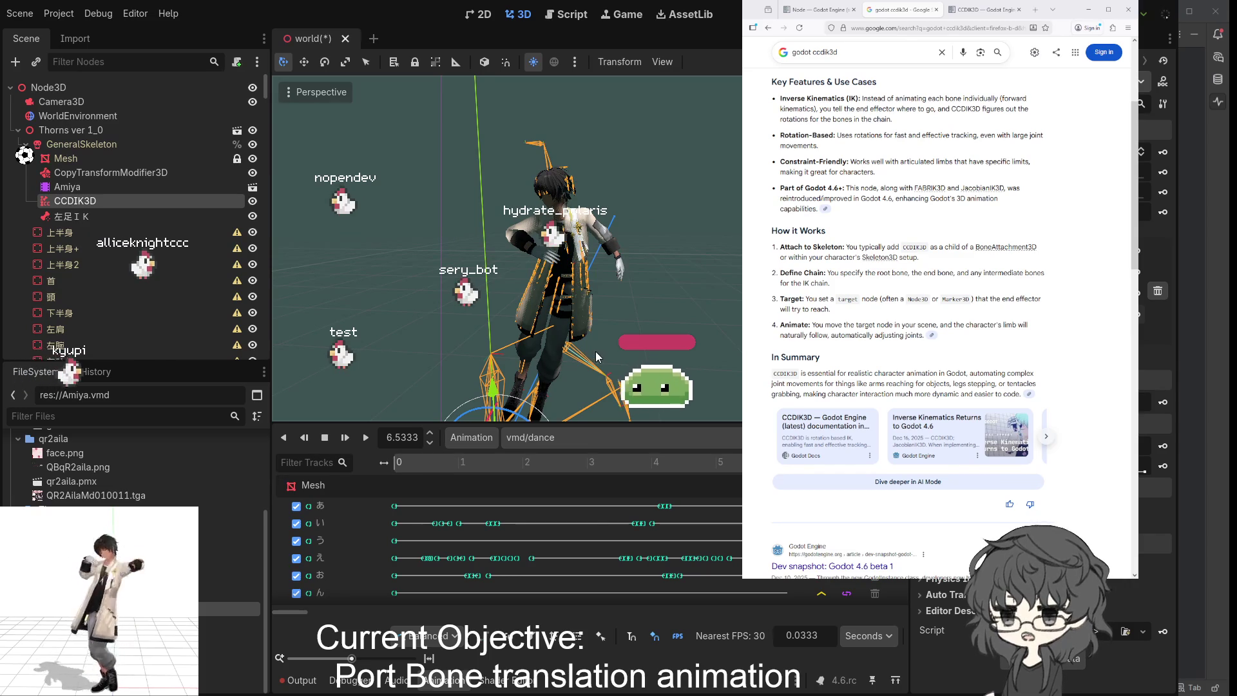
pyautogui.moveTo(598, 350)
pyautogui.mouseDown()
pyautogui.moveTo(501, 362)
pyautogui.moveTo(625, 358)
pyautogui.moveTo(572, 357)
pyautogui.moveTo(582, 353)
pyautogui.moveTo(525, 299)
pyautogui.moveTo(537, 341)
pyautogui.moveTo(593, 377)
pyautogui.moveTo(413, 325)
pyautogui.moveTo(609, 330)
pyautogui.moveTo(572, 330)
pyautogui.mouseUp()
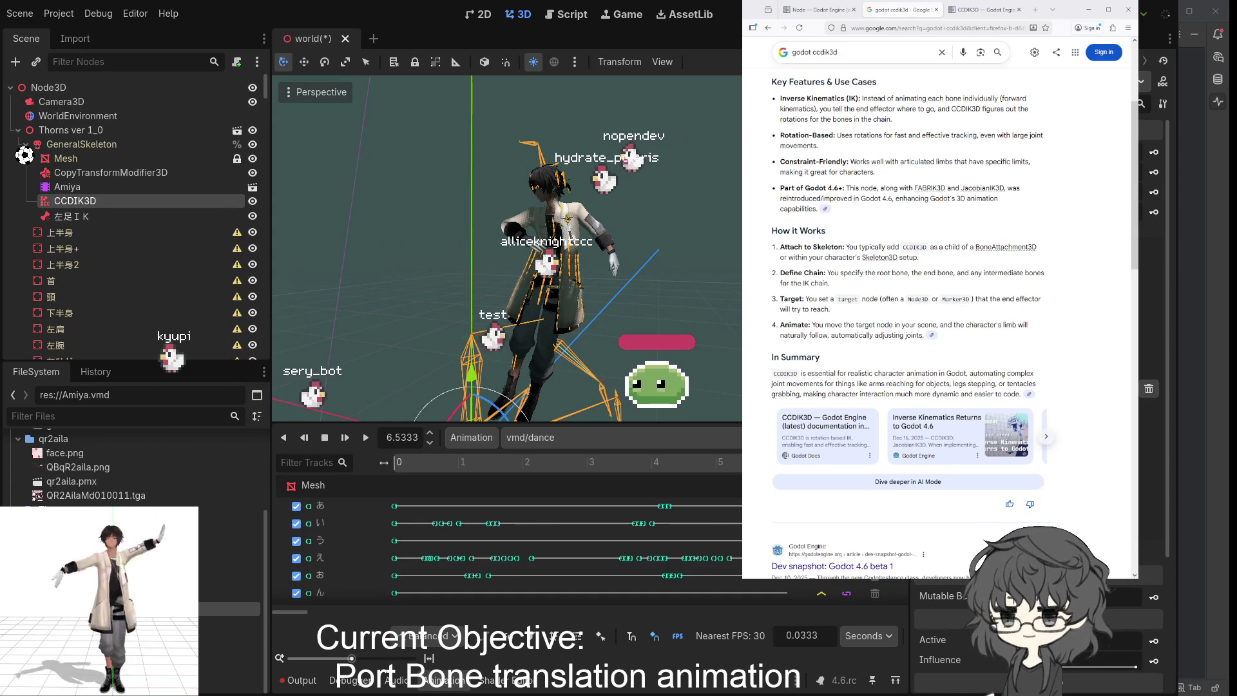
pyautogui.scroll(2, 1121, 580)
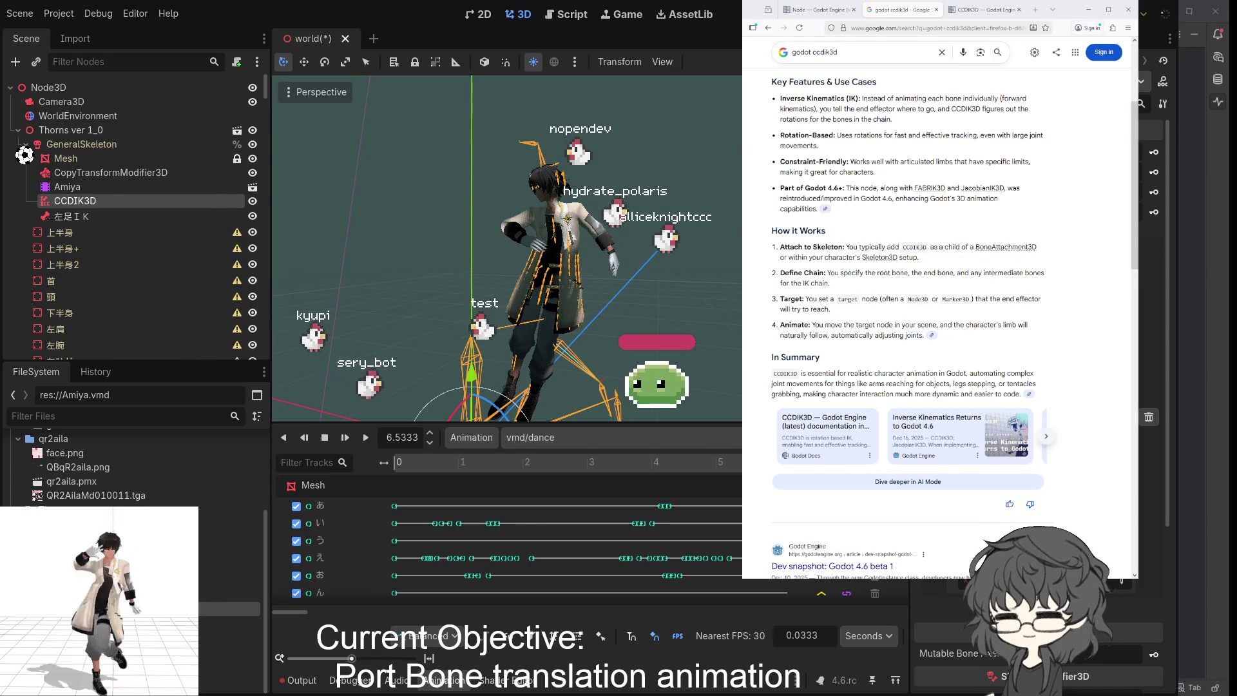
# - Read further down the CCDIK3D overview and orbit the 3D view to see the skeleton from another angle
pyautogui.scroll(-3, 1037, 632)
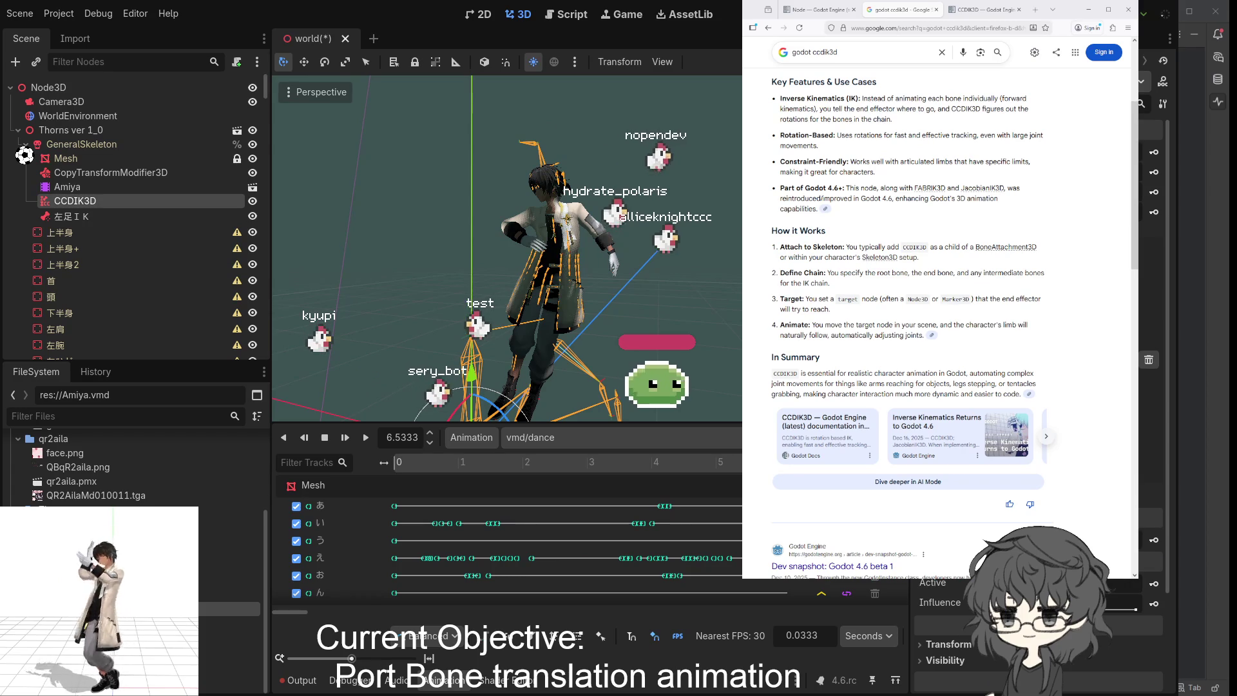
pyautogui.moveTo(555, 399); pyautogui.dragTo(606, 415)
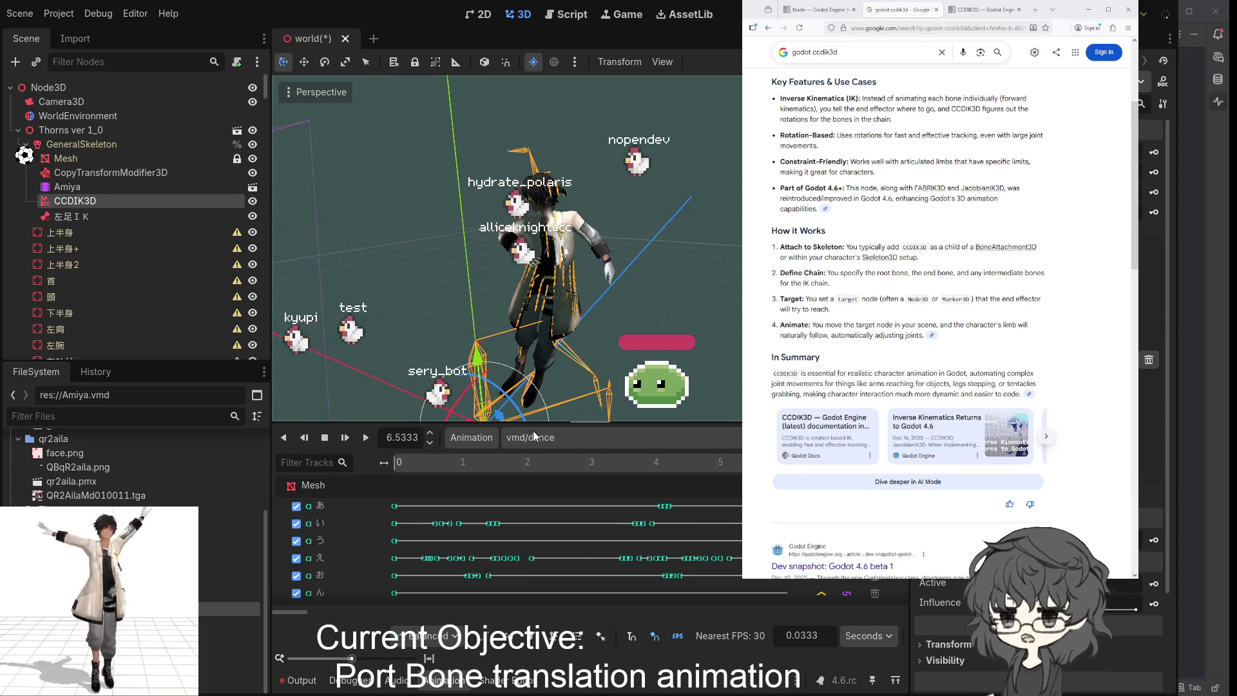
# - Play the vmd/dance animation while watching the feet, then stop it at 1.0881 s
pyautogui.click(365, 437)
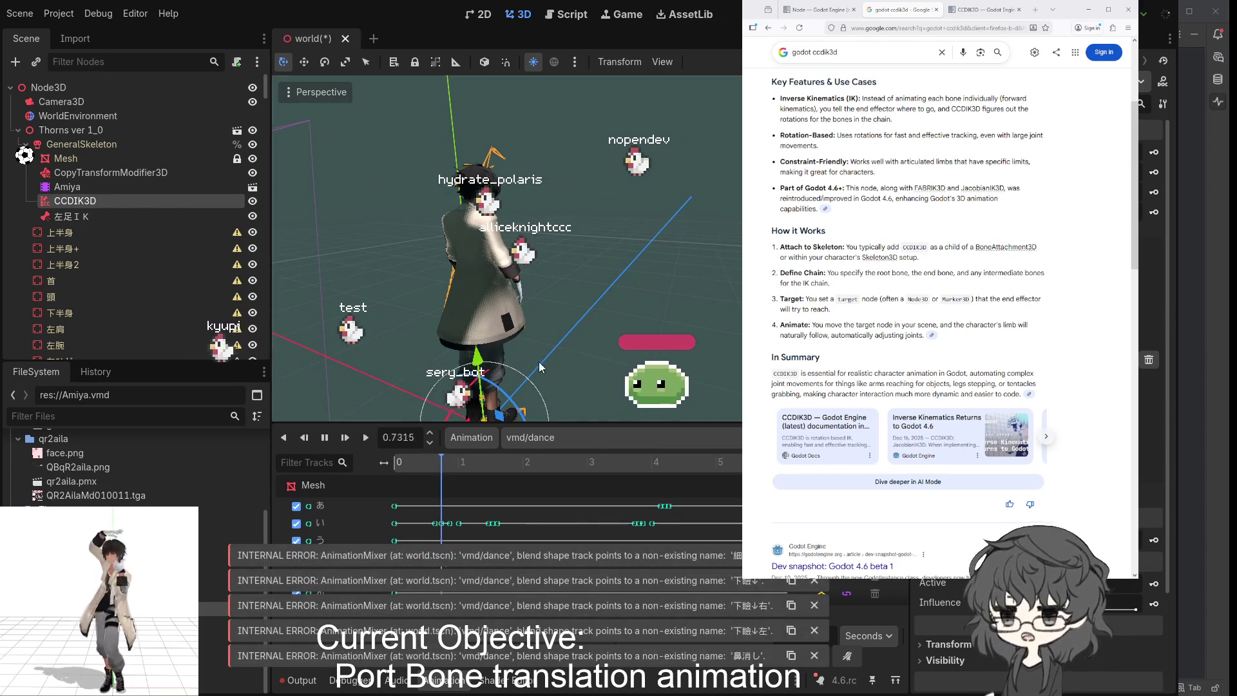
pyautogui.moveTo(667, 272)
pyautogui.mouseDown()
pyautogui.moveTo(667, 311)
pyautogui.moveTo(715, 350)
pyautogui.mouseUp()
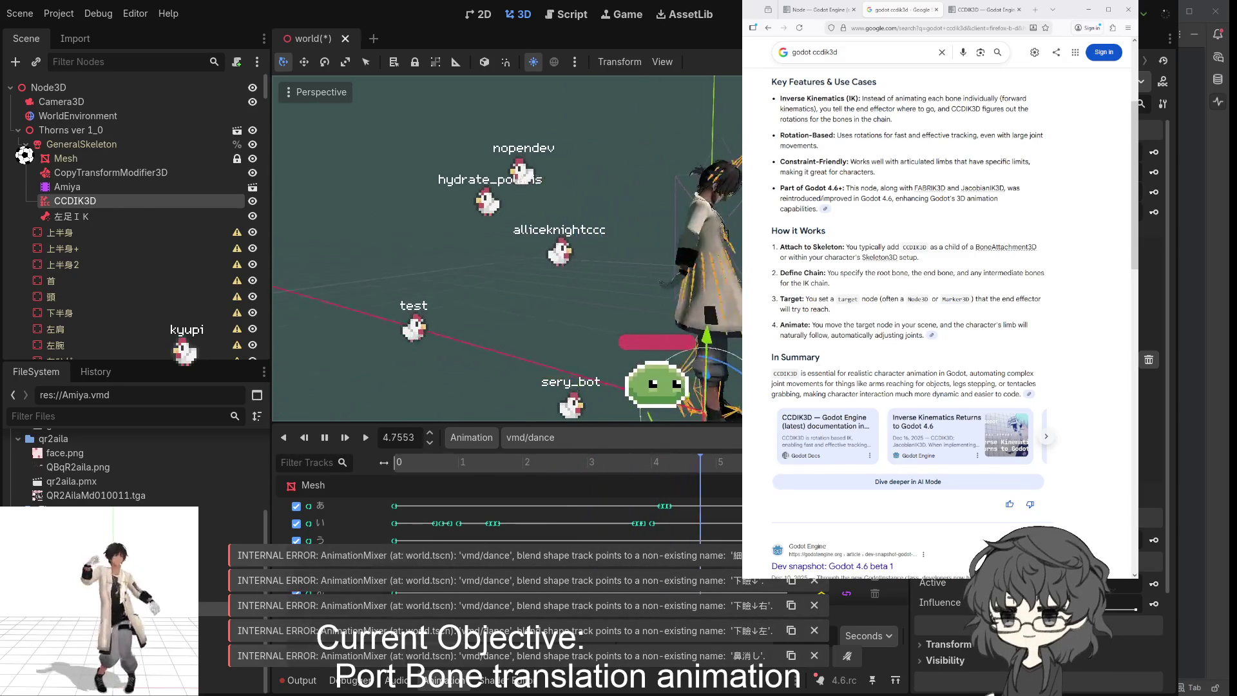
pyautogui.scroll(-3, 585, 354)
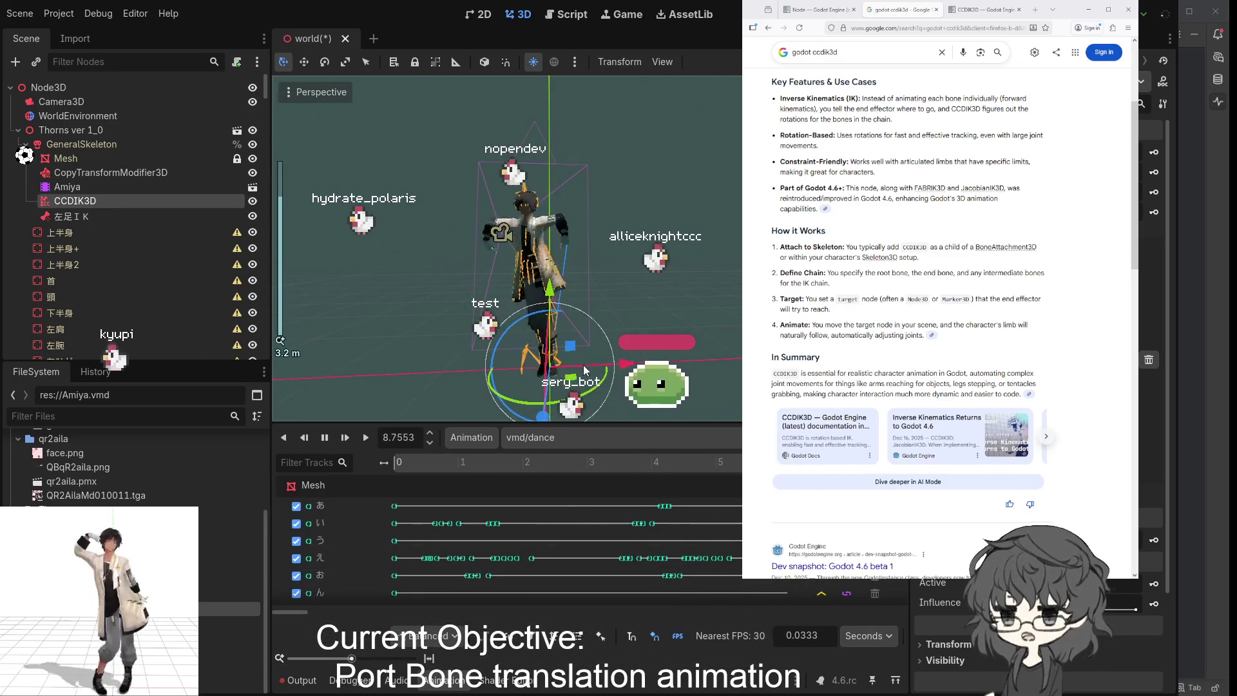
pyautogui.click(325, 438)
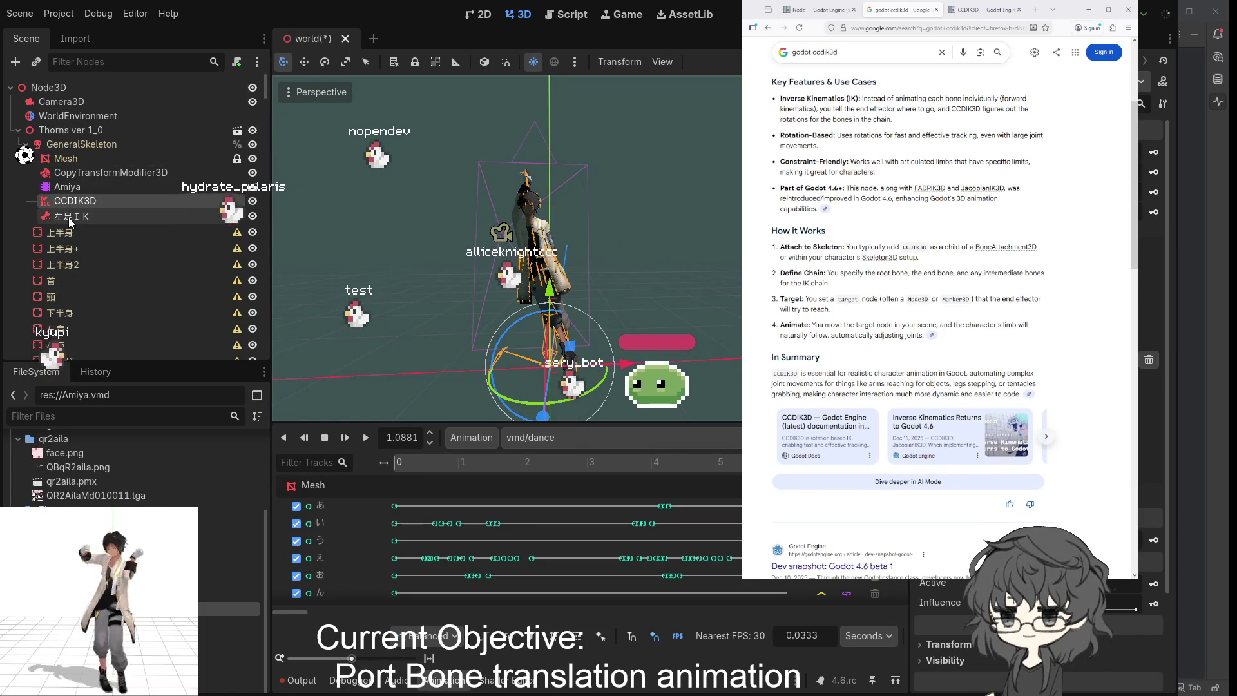
# - Move 左足IK just below Mesh and CopyTransformModifier3D below CCDIK3D, then replay the dance
pyautogui.moveTo(71, 221)
pyautogui.mouseDown()
pyautogui.moveTo(64, 160)
pyautogui.moveTo(74, 227)
pyautogui.mouseUp()
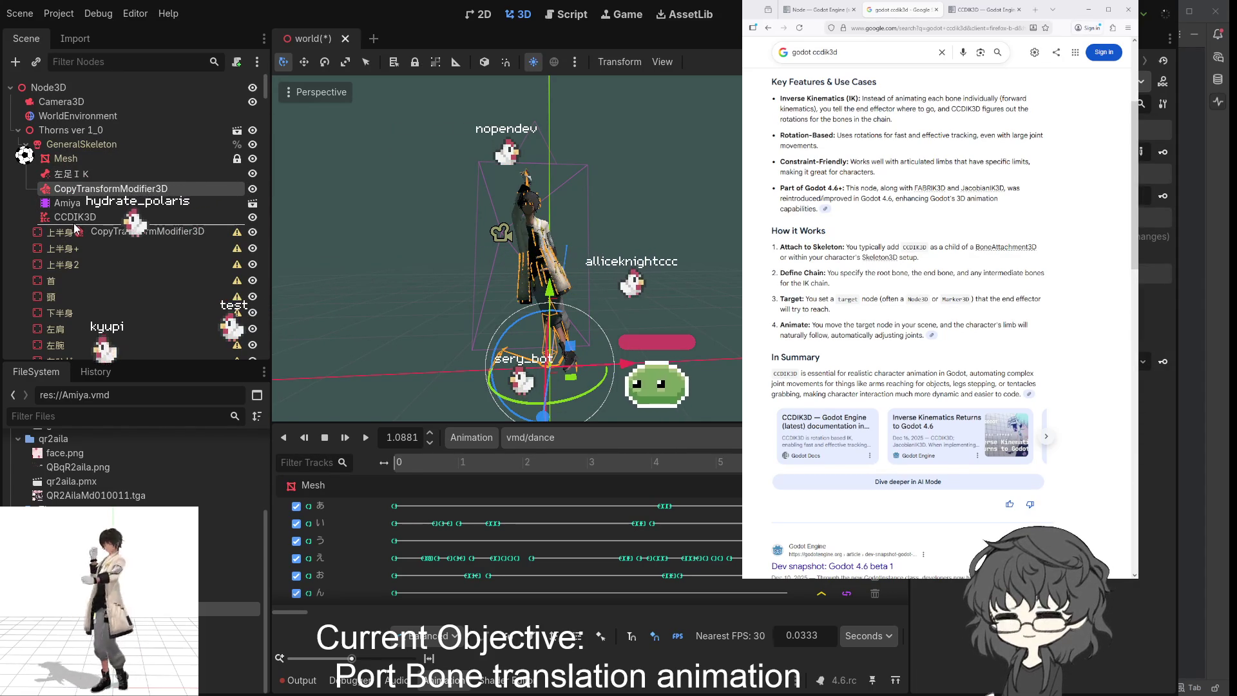
pyautogui.moveTo(105, 208); pyautogui.dragTo(103, 222)
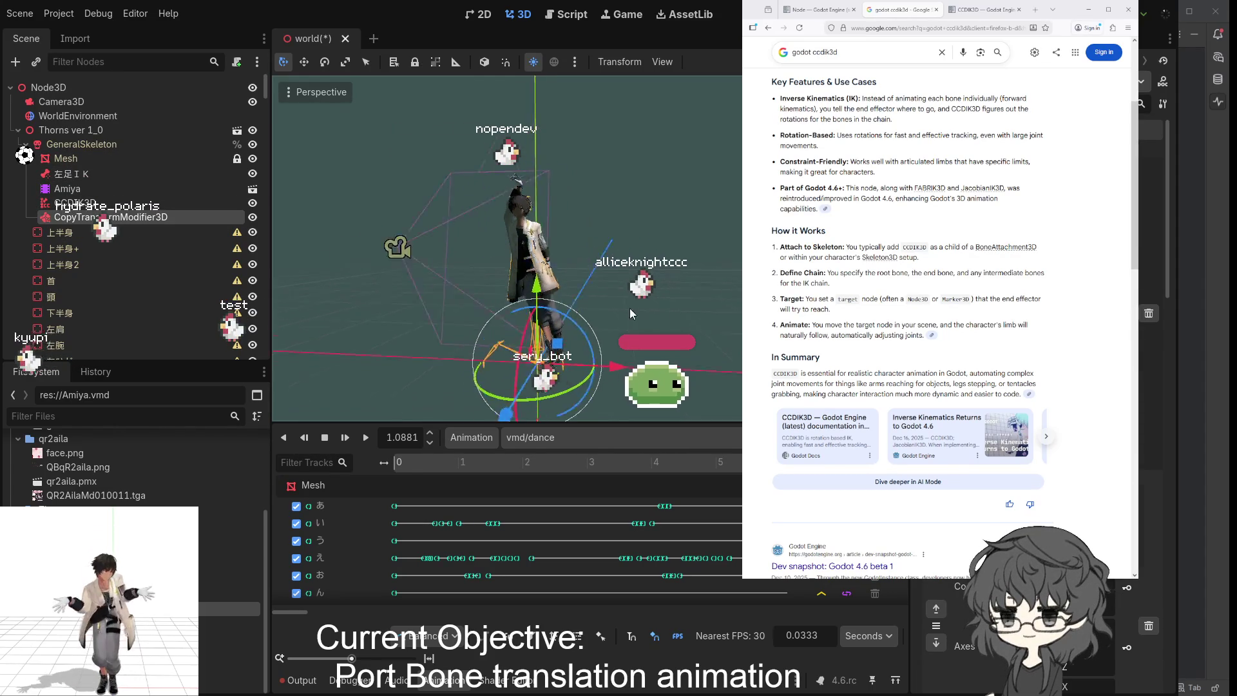
pyautogui.click(364, 438)
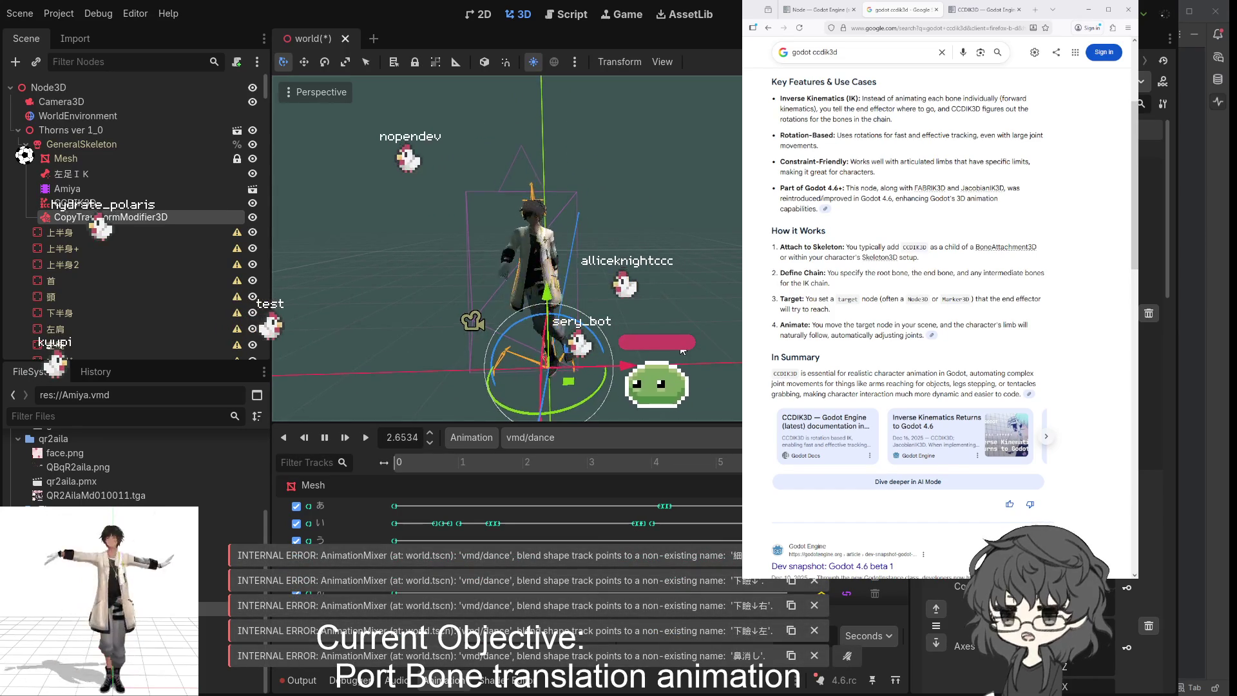
# - Watch the legs in the replayed dance from closer angles, select CCDIK3D, and stop at 8.1073 s
pyautogui.scroll(3, 609, 337)
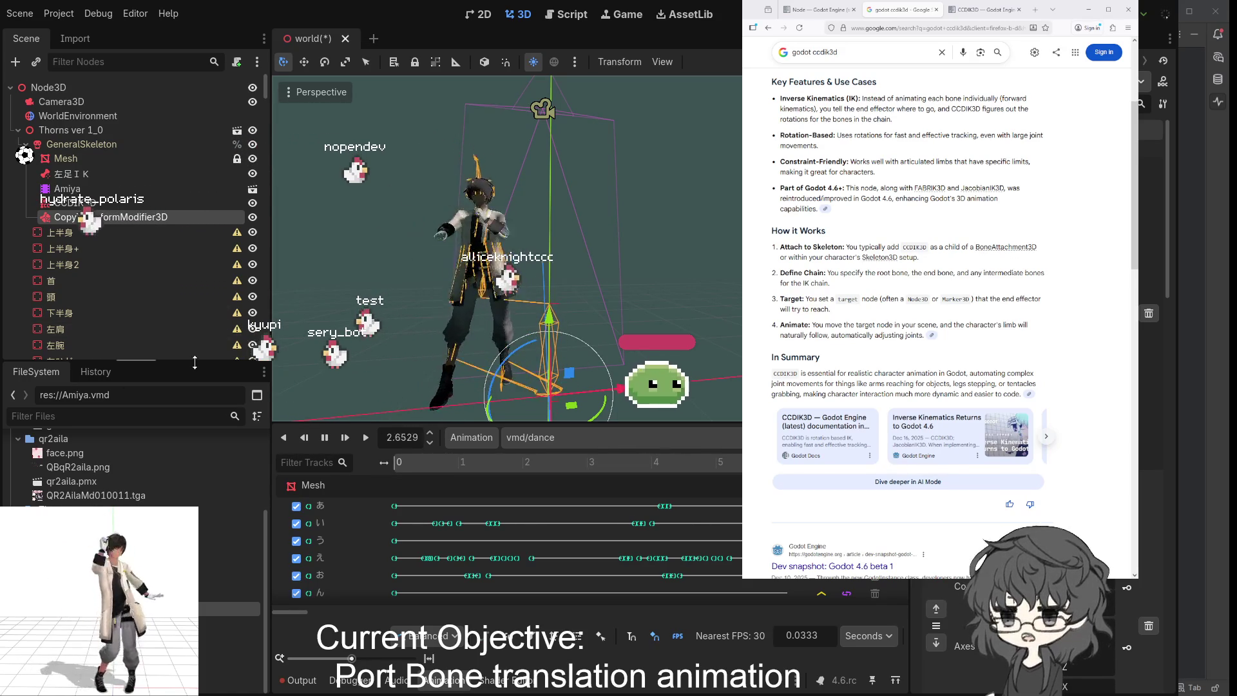
pyautogui.moveTo(605, 304)
pyautogui.mouseDown()
pyautogui.moveTo(569, 315)
pyautogui.moveTo(516, 296)
pyautogui.moveTo(563, 303)
pyautogui.moveTo(547, 302)
pyautogui.mouseUp()
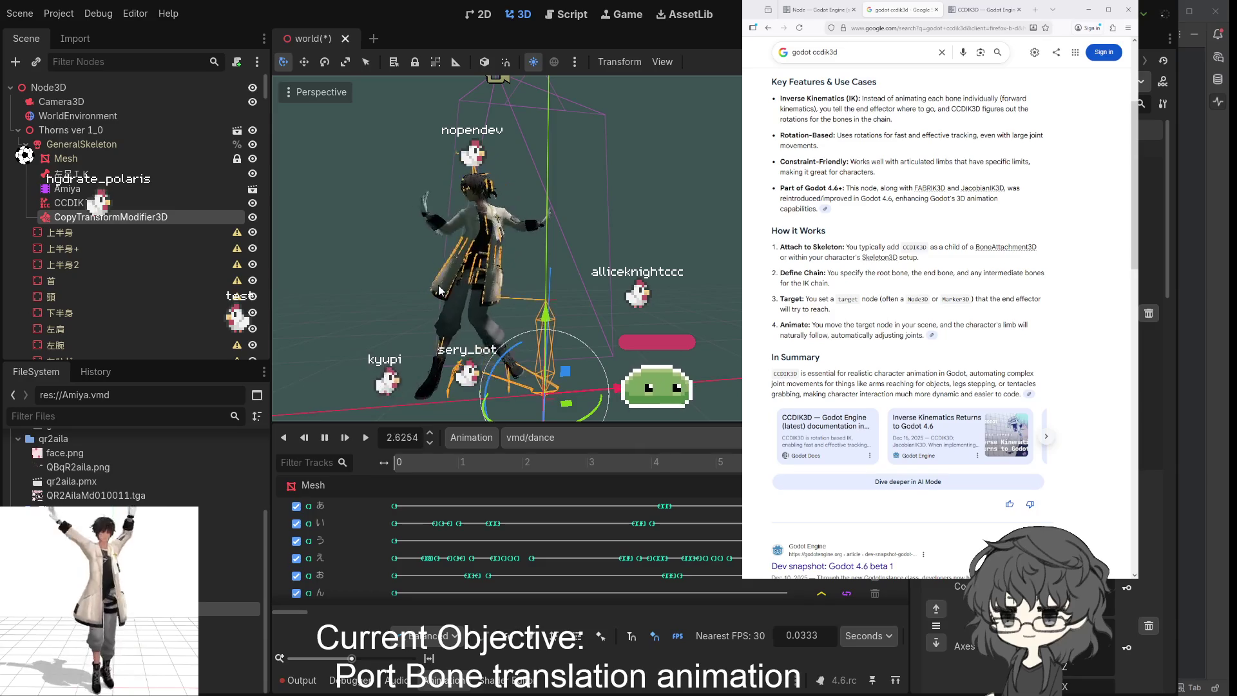
pyautogui.scroll(3, 575, 335)
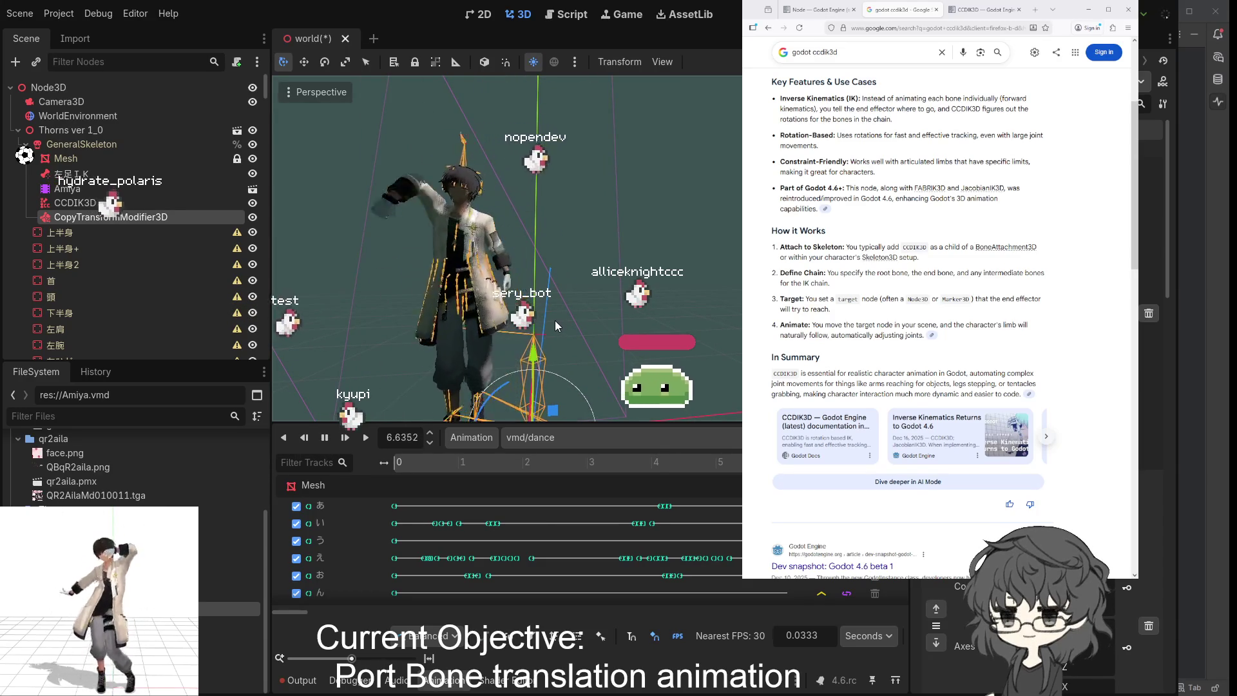
pyautogui.scroll(-2, 554, 320)
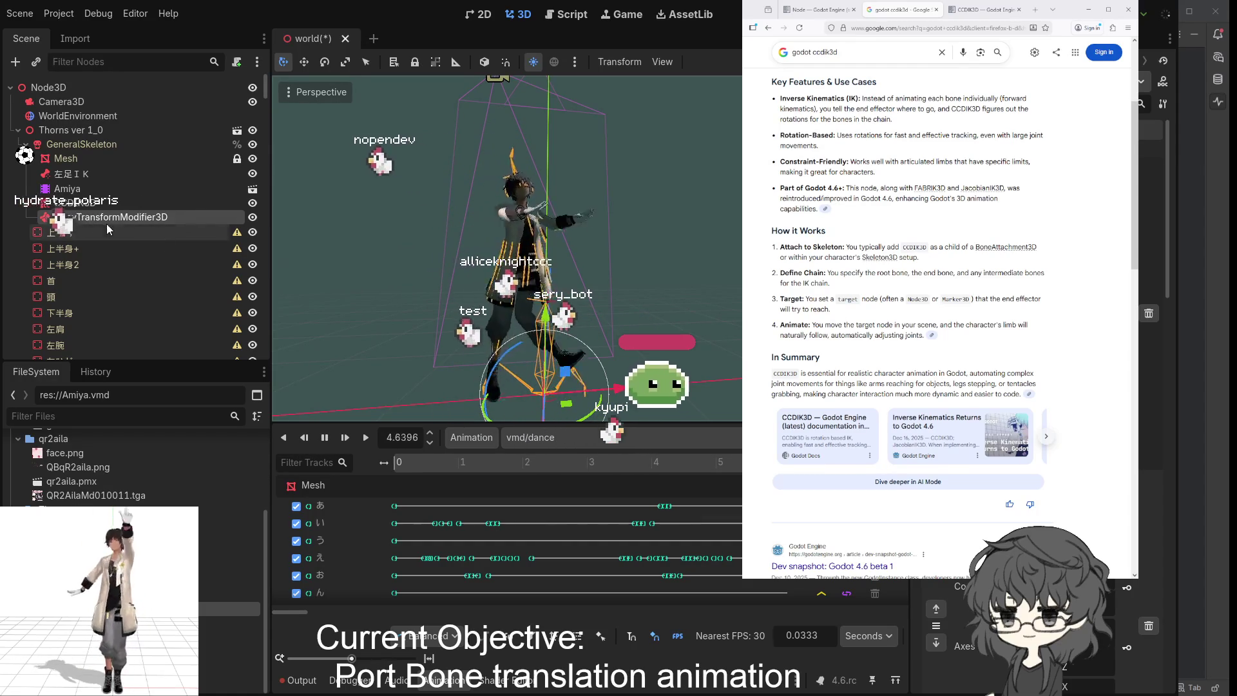
pyautogui.click(80, 204)
pyautogui.click(328, 441)
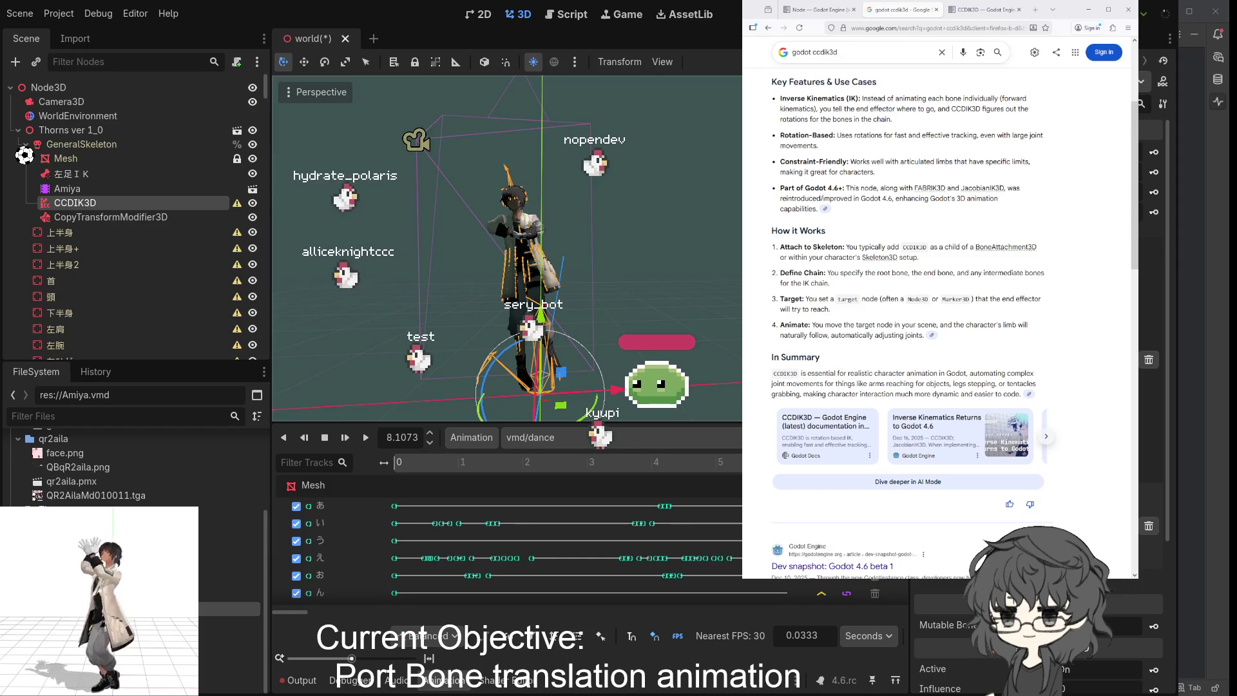
# - Duplicate the 左足IK target node and rename the copy 右足ＩＫ for the right foot
pyautogui.click(85, 173)
pyautogui.hotkey('ctrl', 'd')
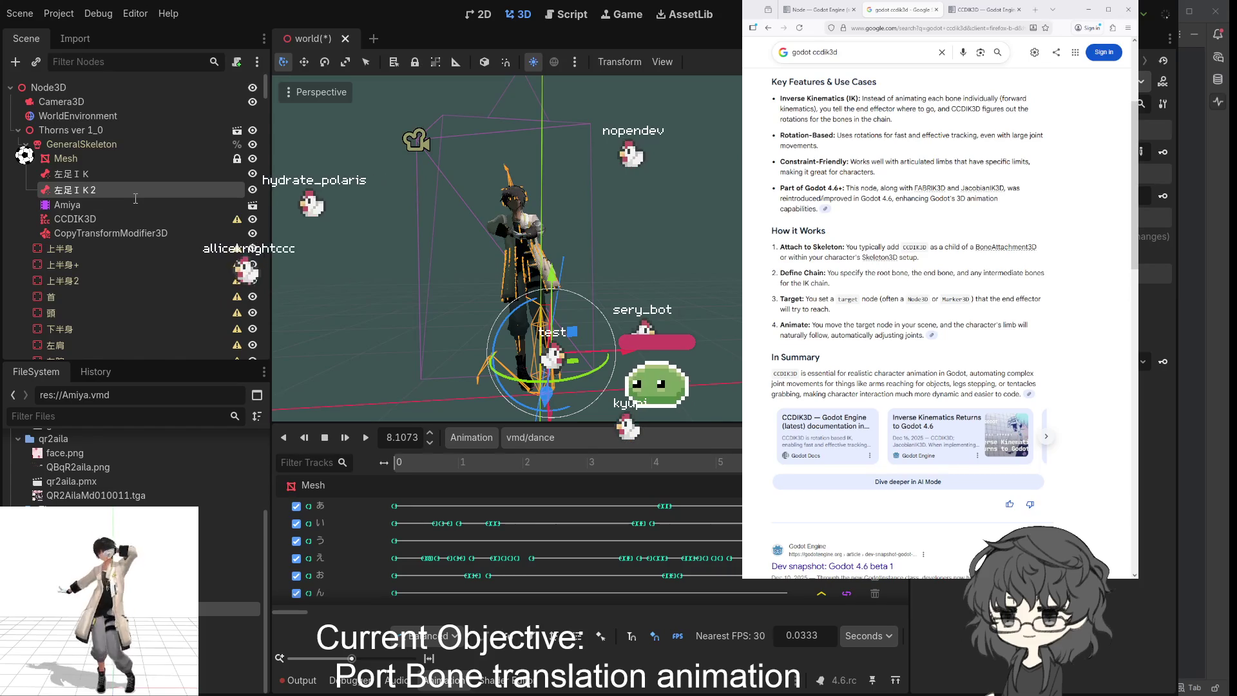
pyautogui.write('右足ＩＫ')
pyautogui.press('Return')
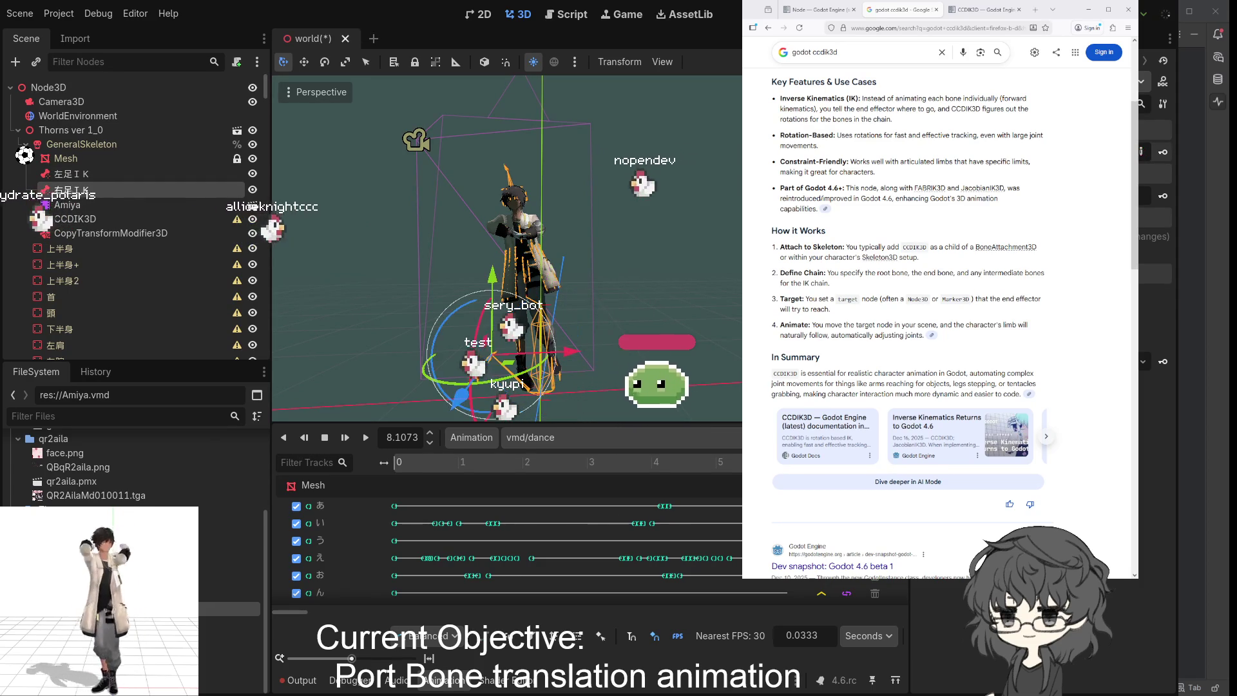
pyautogui.moveTo(578, 249)
pyautogui.mouseDown()
pyautogui.moveTo(648, 272)
pyautogui.moveTo(632, 272)
pyautogui.moveTo(673, 257)
pyautogui.moveTo(629, 272)
pyautogui.moveTo(648, 262)
pyautogui.mouseUp()
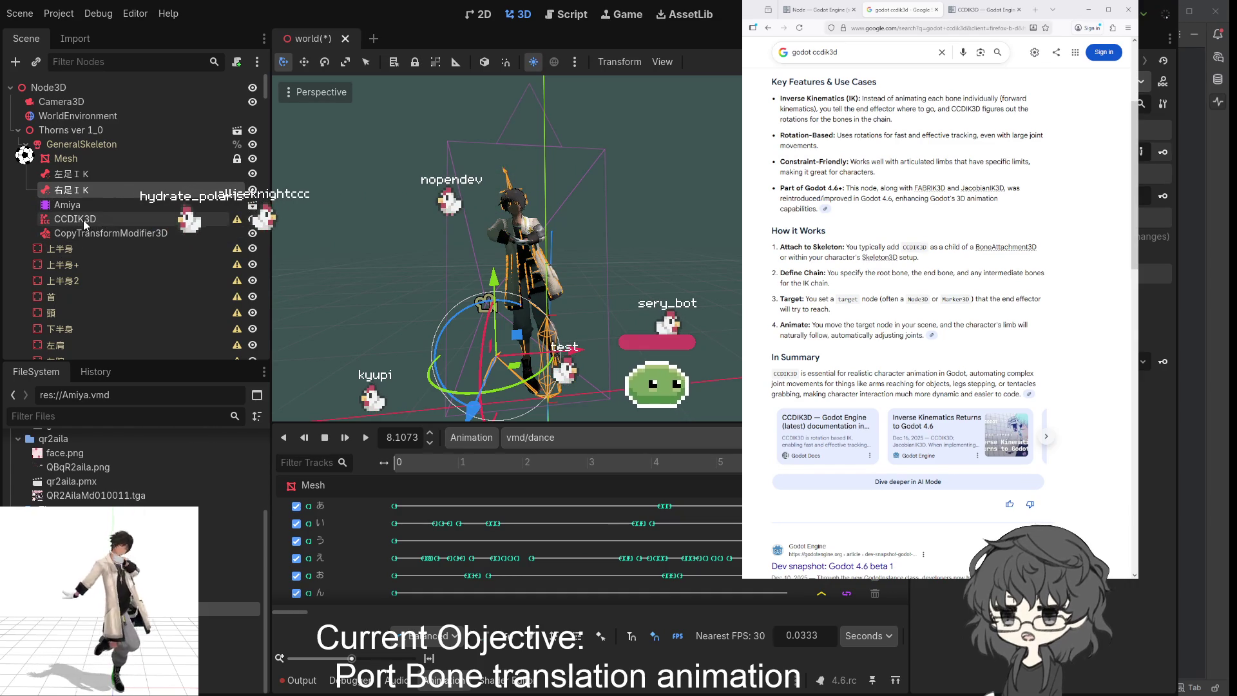
# - Review the CCDIK3D and CopyTransformModifier3D settings, then add another entry to the CCDIK3D settings
pyautogui.click(83, 219)
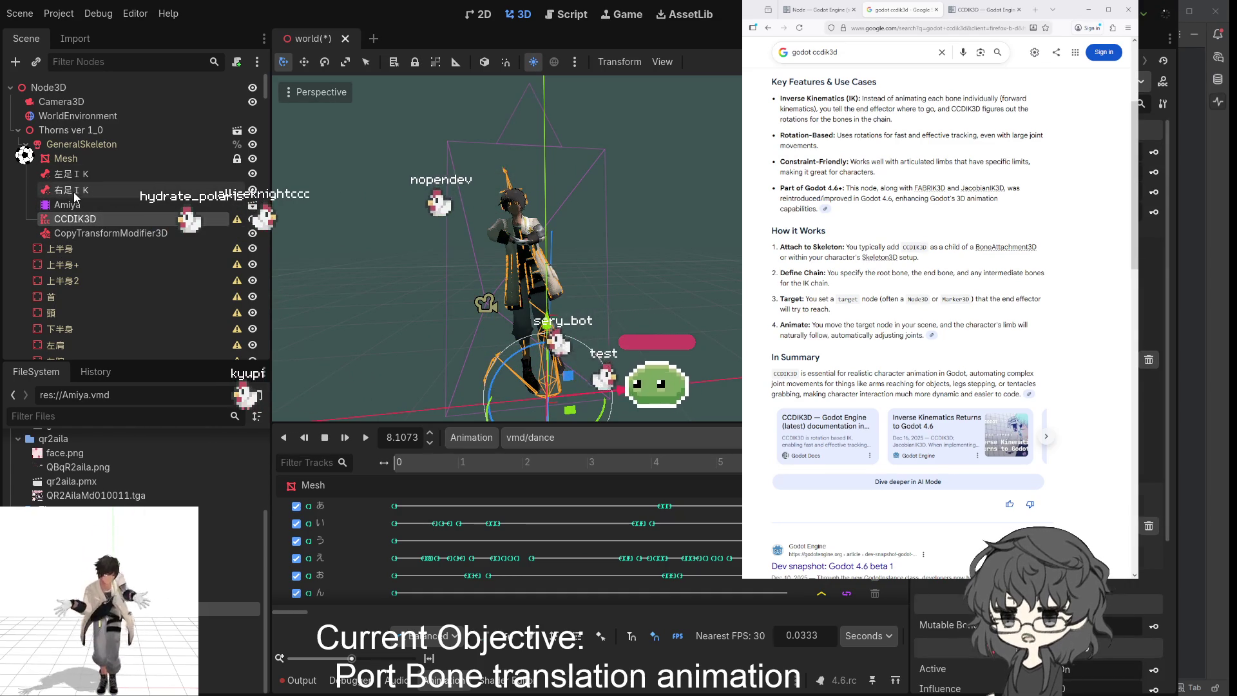
pyautogui.click(89, 233)
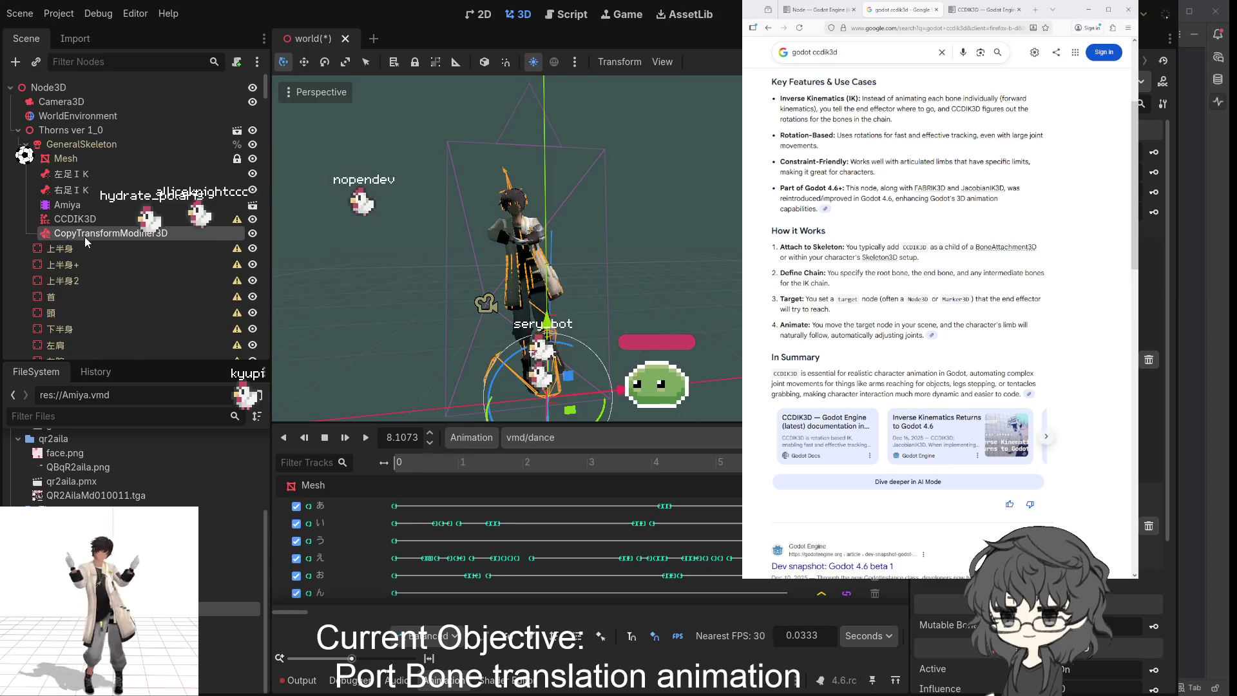
pyautogui.click(78, 220)
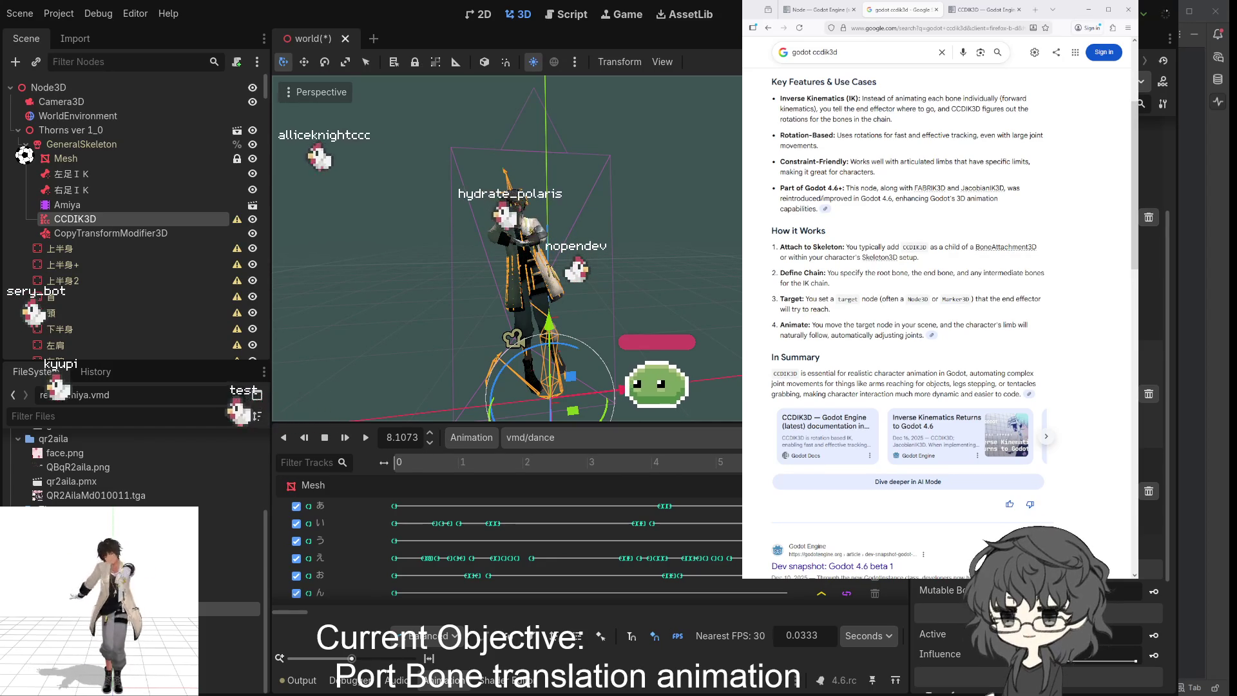
pyautogui.scroll(3, 1153, 387)
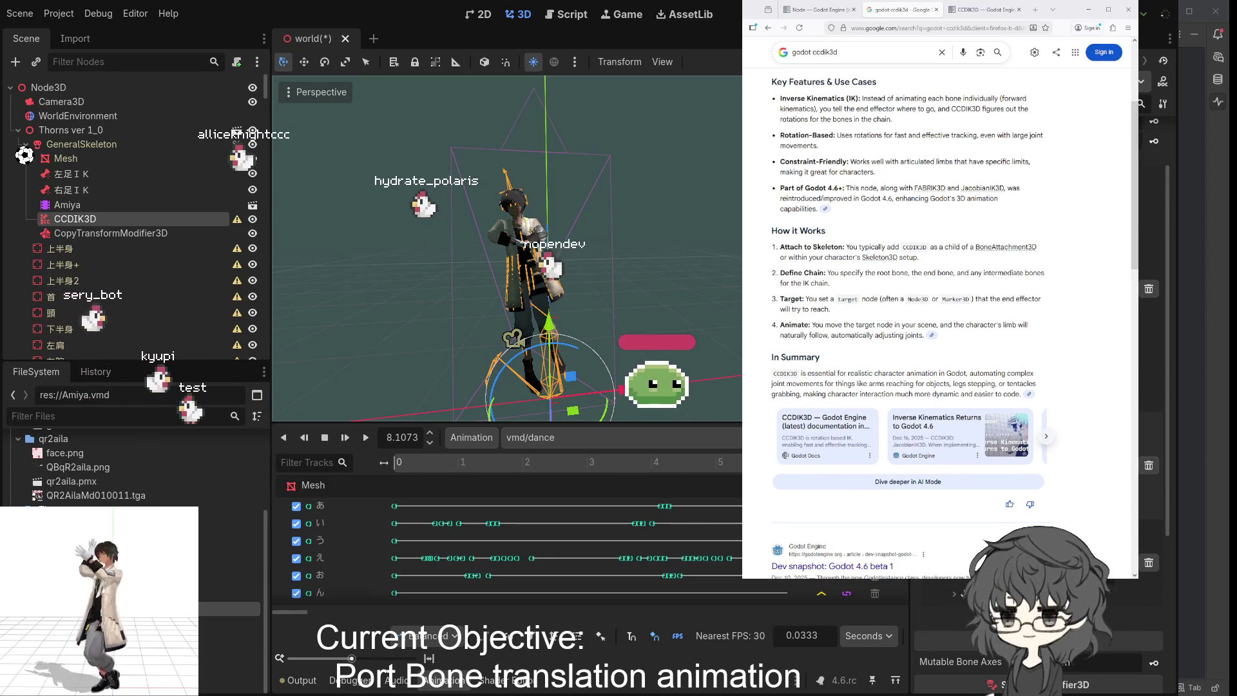
pyautogui.click(1149, 562)
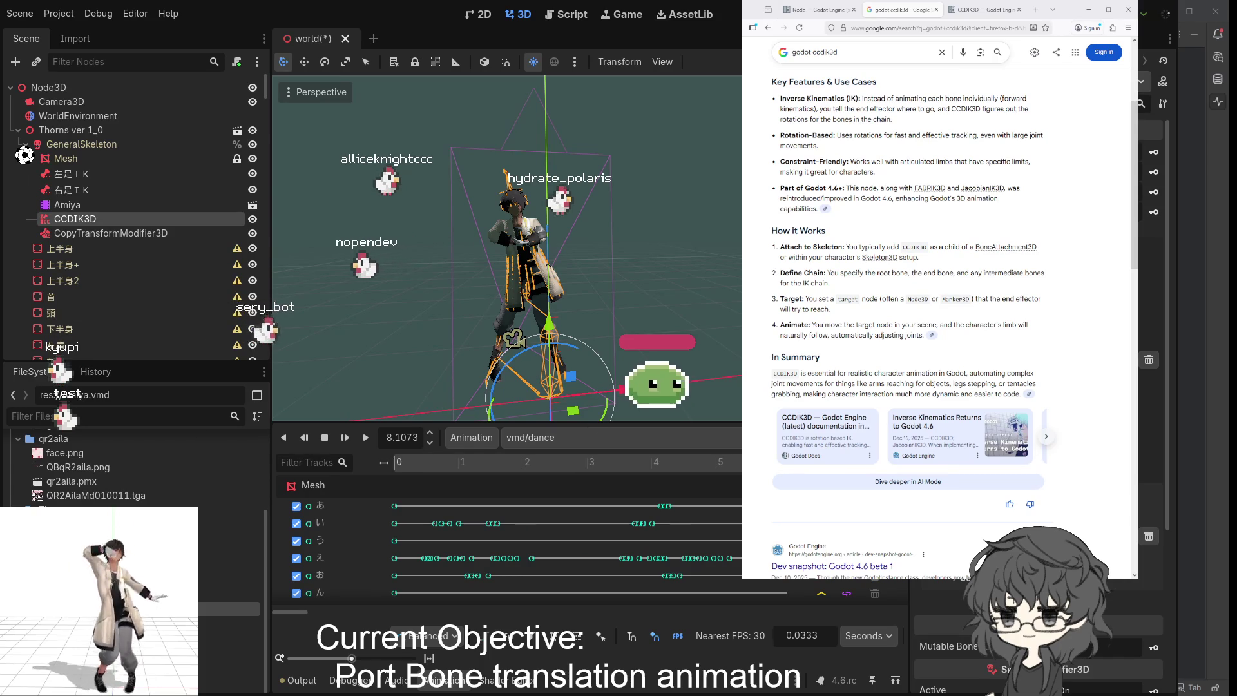
# - Play the dance, pause it at 6.5333 s, and deselect the IK node
pyautogui.click(364, 438)
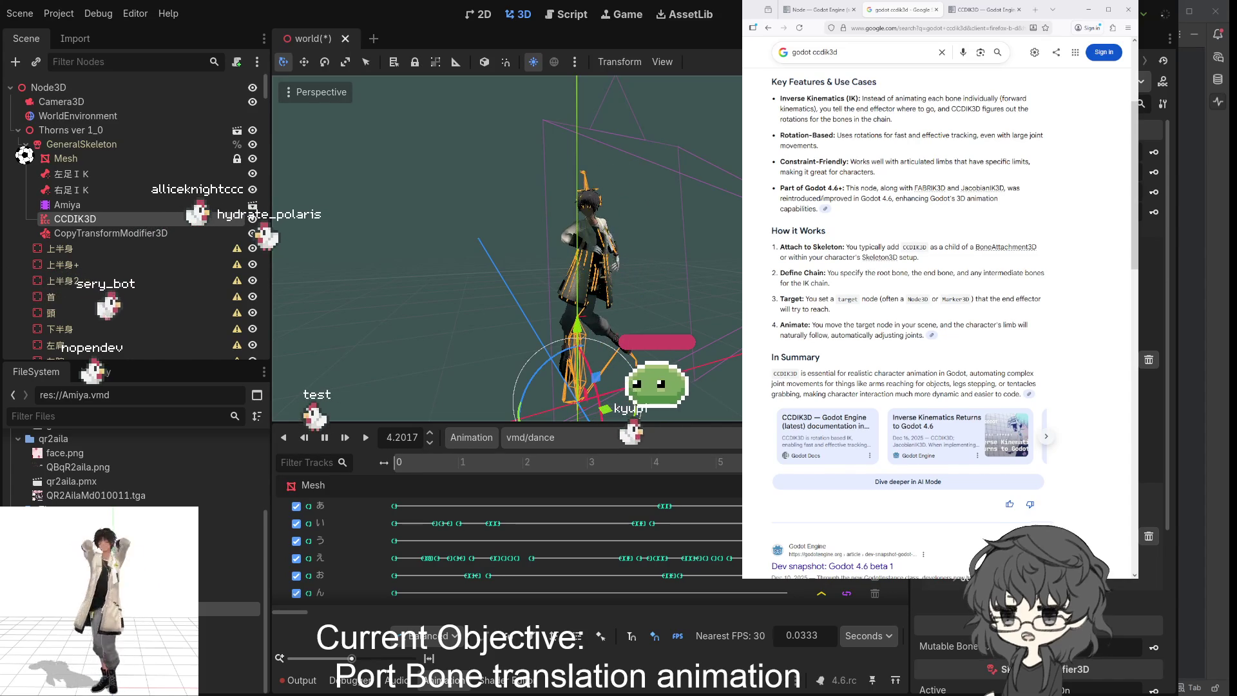
pyautogui.press('s')
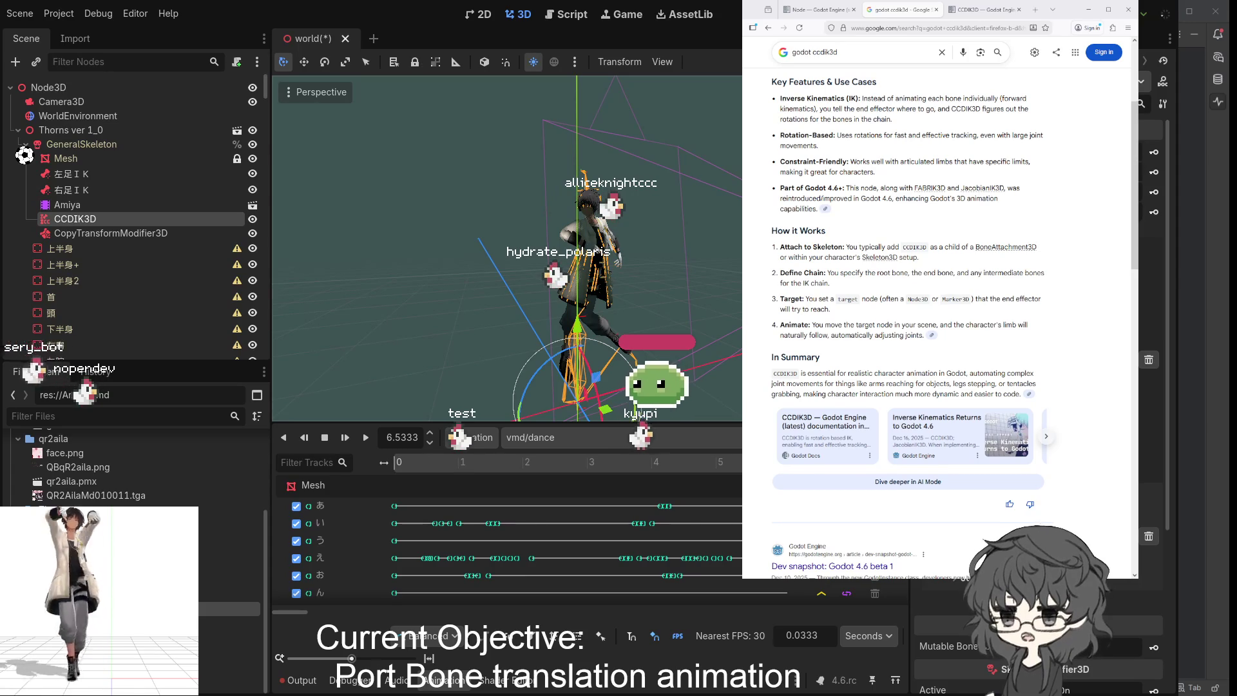
pyautogui.click(643, 280)
# - Orbit the view around the paused character, then resume the dance animation
pyautogui.moveTo(506, 298)
pyautogui.mouseDown()
pyautogui.moveTo(458, 285)
pyautogui.moveTo(379, 292)
pyautogui.mouseUp()
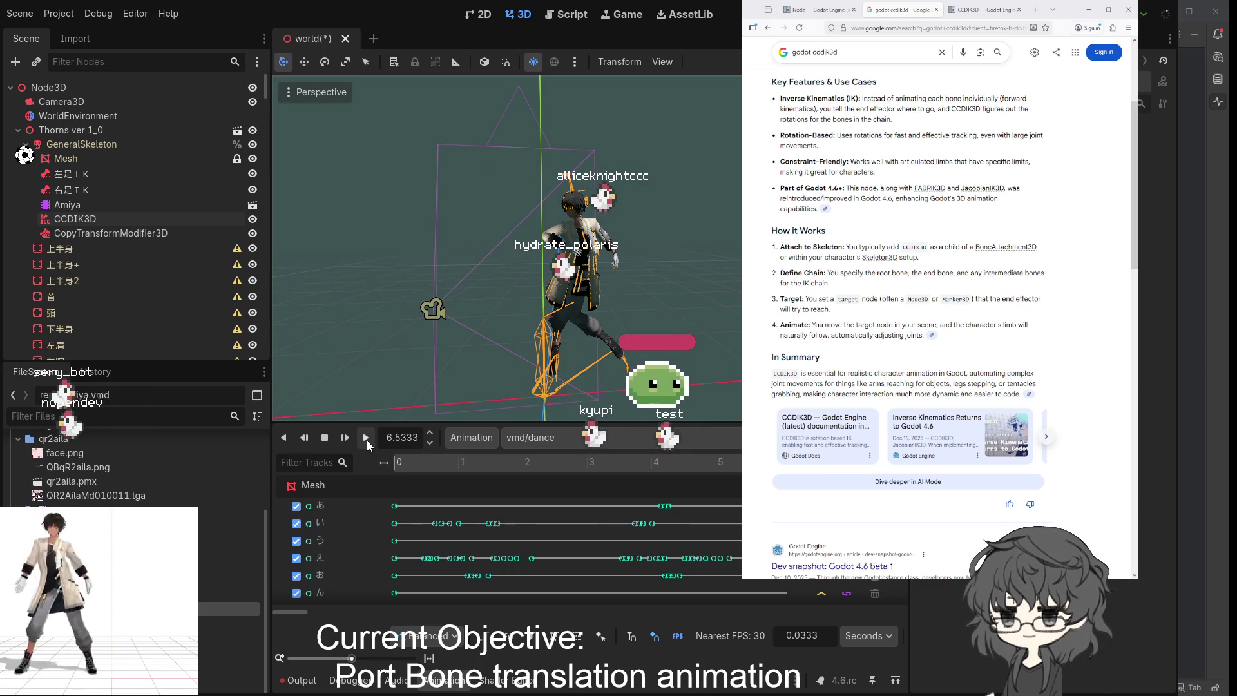
pyautogui.click(366, 439)
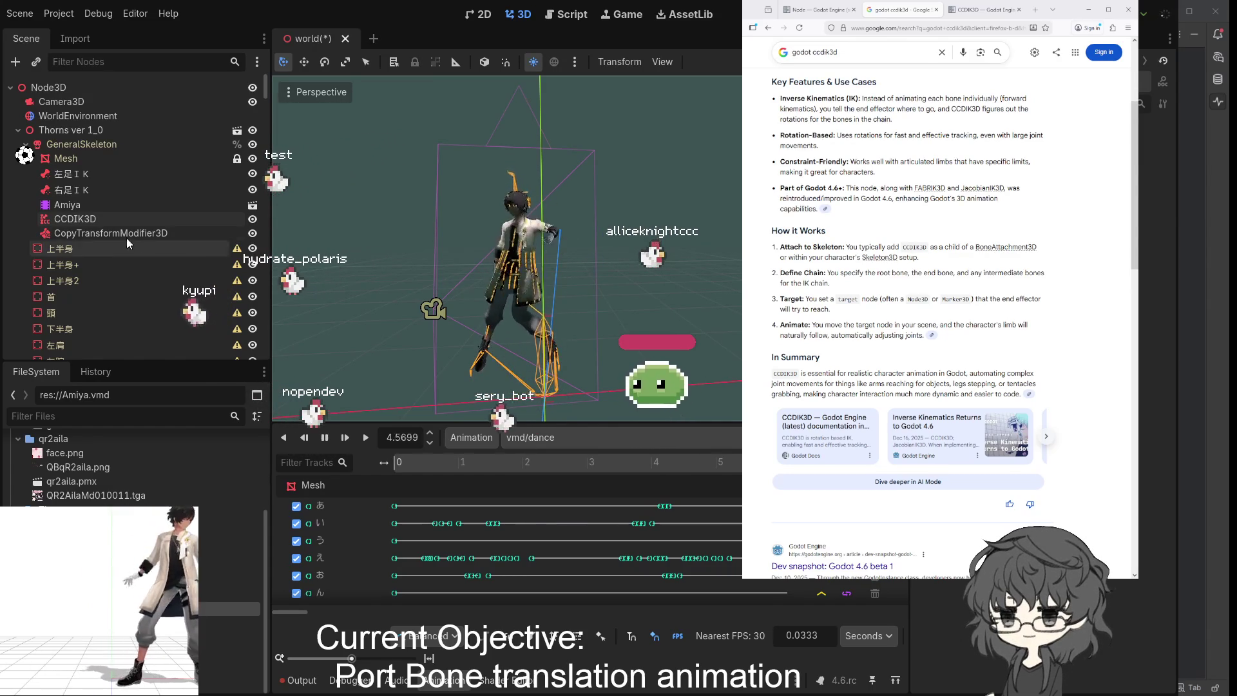
# - Select CCDIK3D to show its IK gizmo and widen the Inspector panel leftward
pyautogui.click(90, 221)
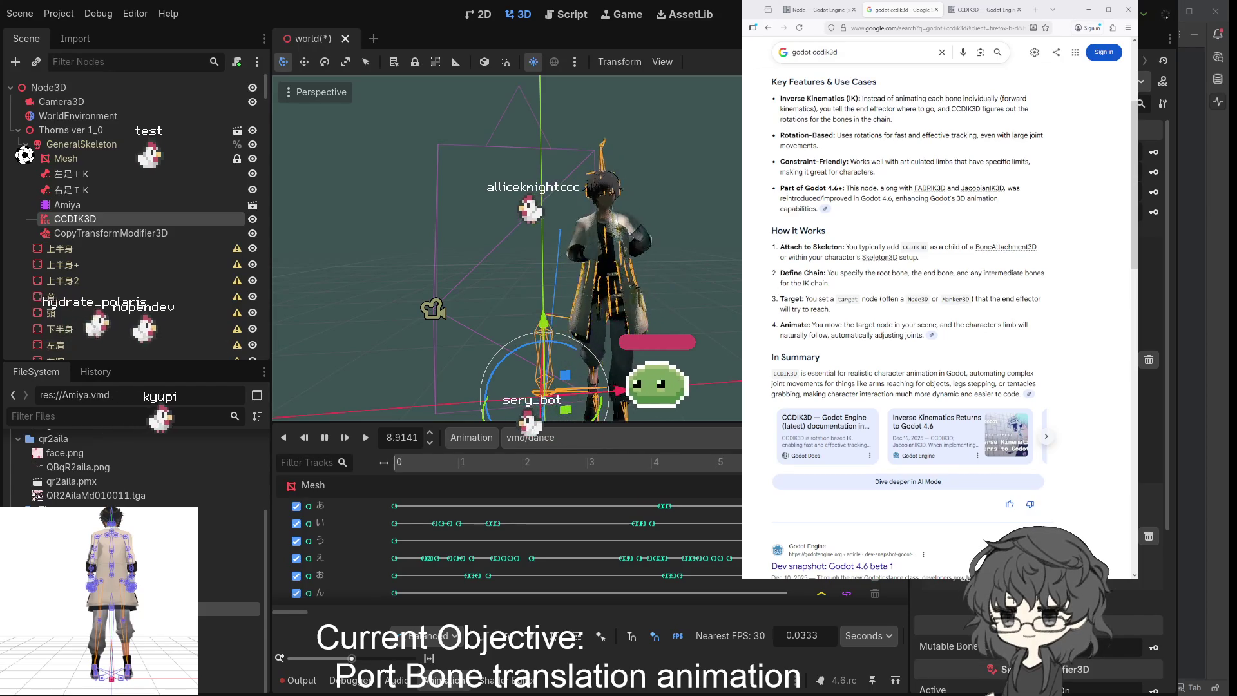
pyautogui.moveTo(910, 370); pyautogui.dragTo(719, 370)
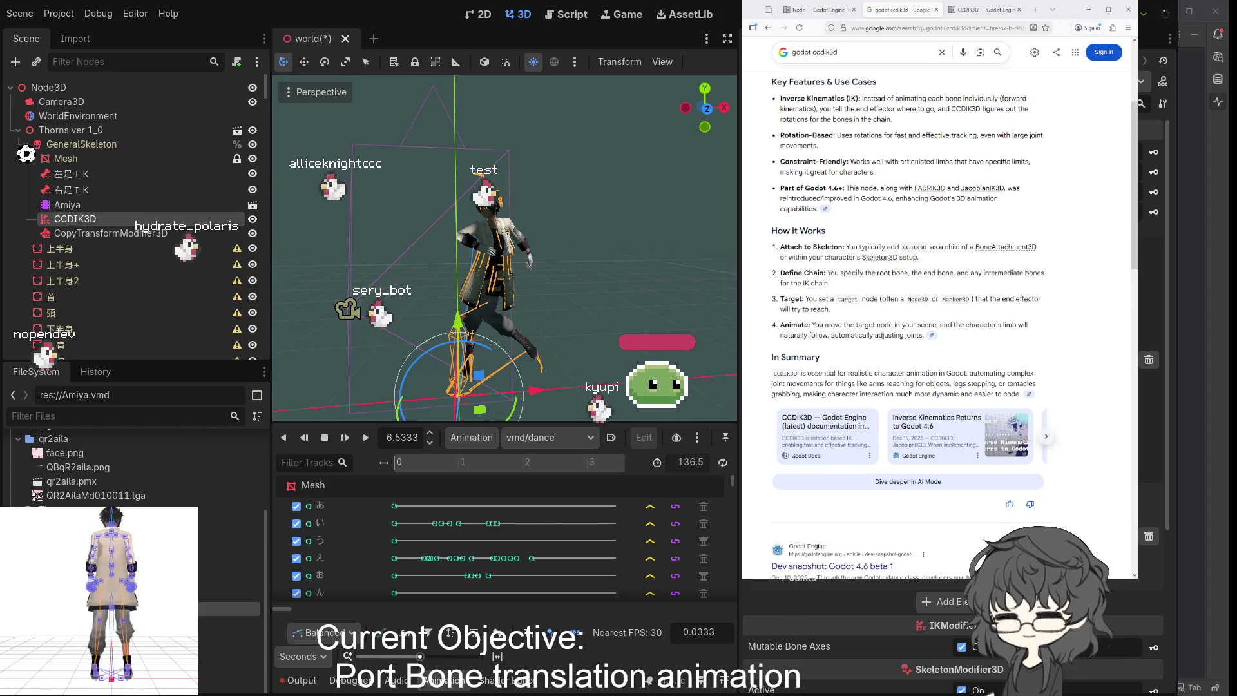
# - Scroll up through the CCDIK3D properties in the widened Inspector
pyautogui.scroll(3, 876, 638)
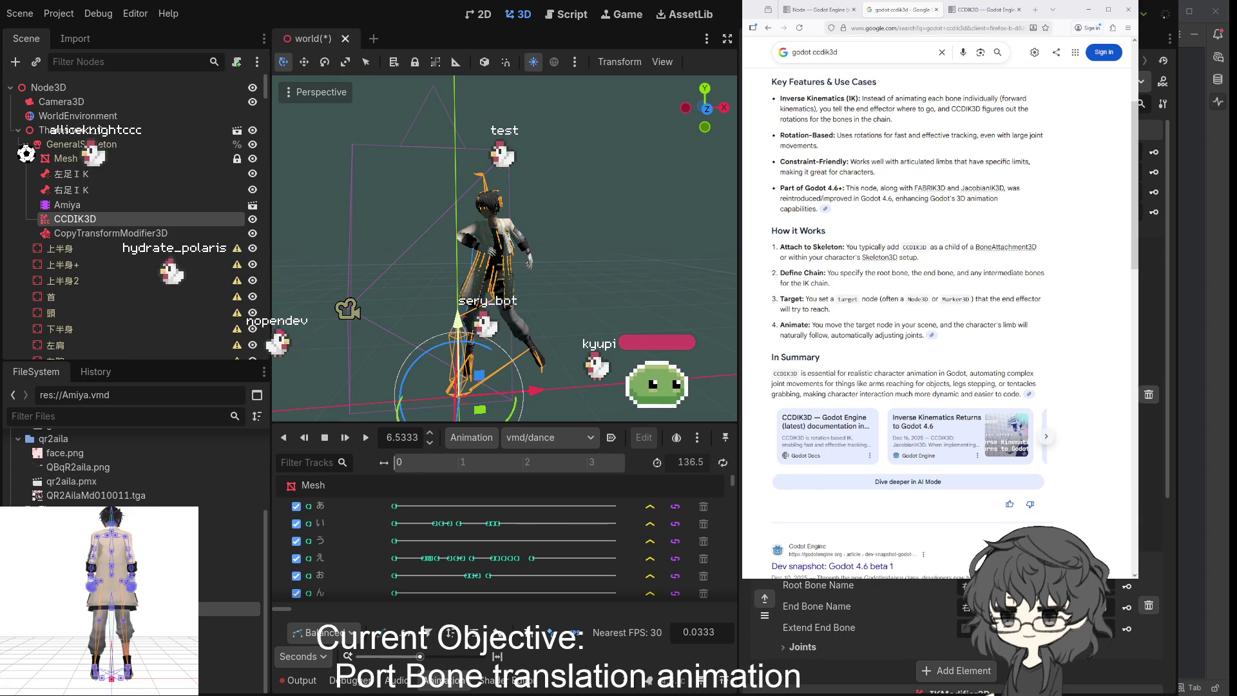
pyautogui.scroll(-2, 954, 638)
pyautogui.moveTo(513, 380)
pyautogui.mouseDown()
pyautogui.moveTo(609, 332)
pyautogui.moveTo(726, 325)
pyautogui.moveTo(501, 331)
pyautogui.moveTo(451, 380)
pyautogui.mouseUp()
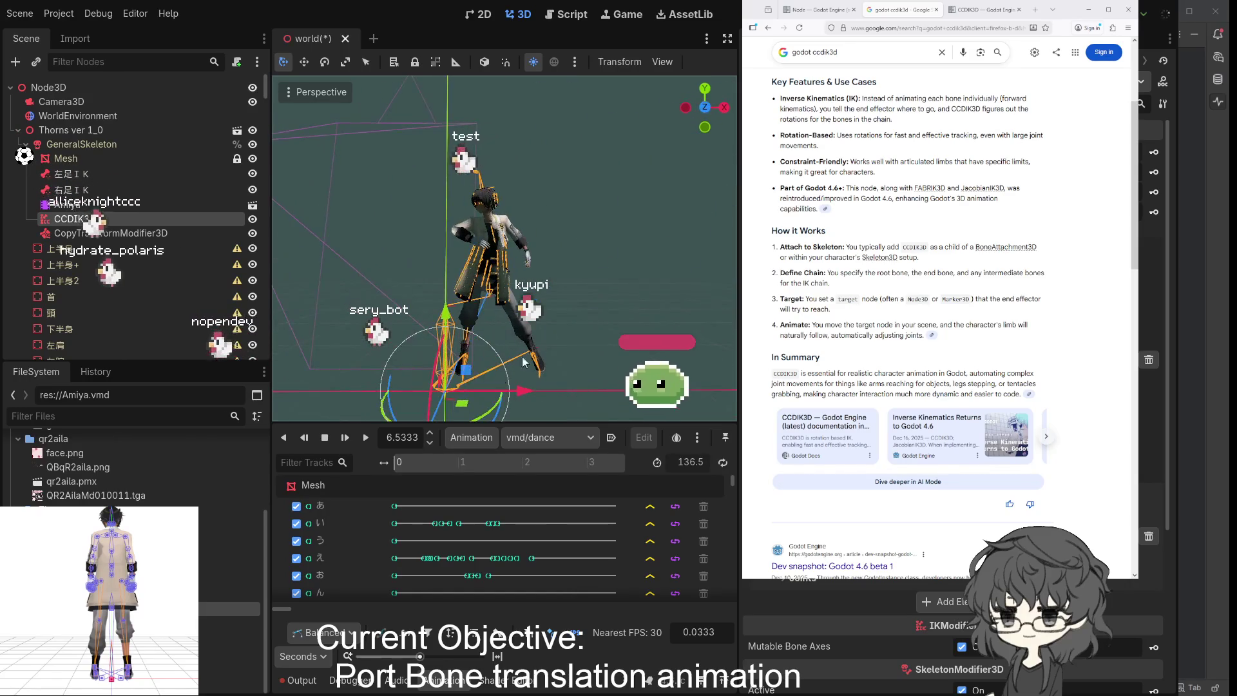
# - Play the dance and restart it from 0.0 s, clear the selection, then reselect CCDIK3D
pyautogui.click(366, 439)
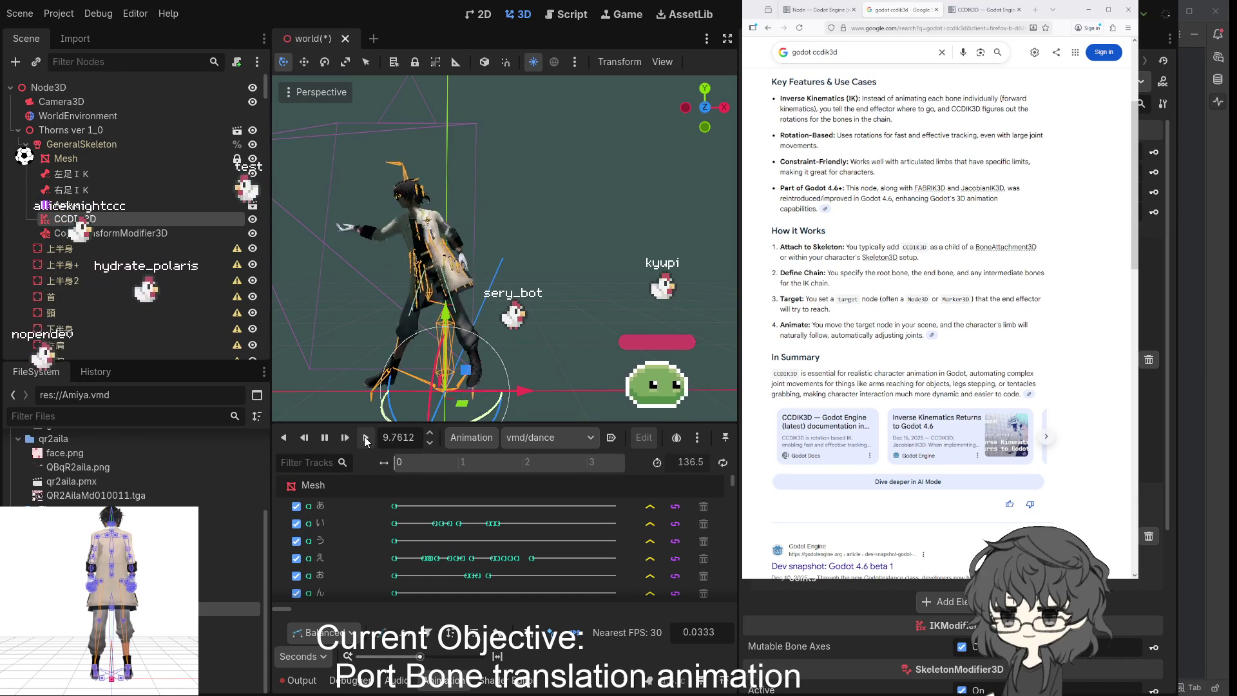
pyautogui.click(366, 440)
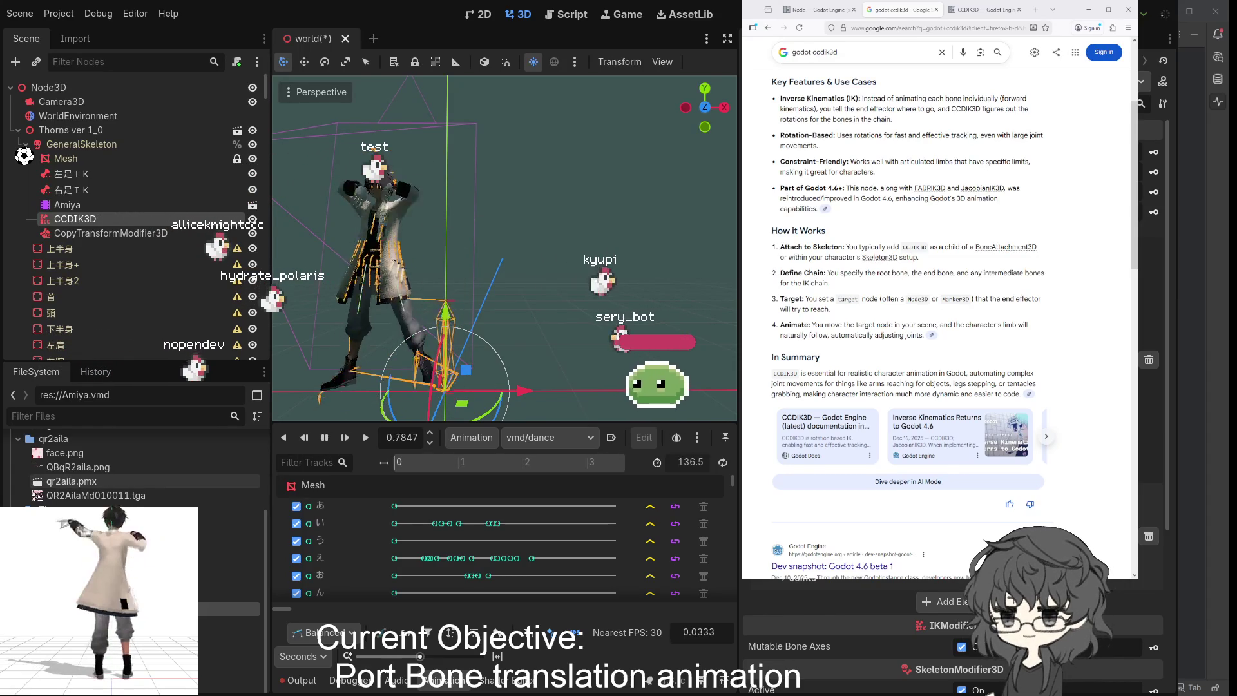
pyautogui.click(562, 275)
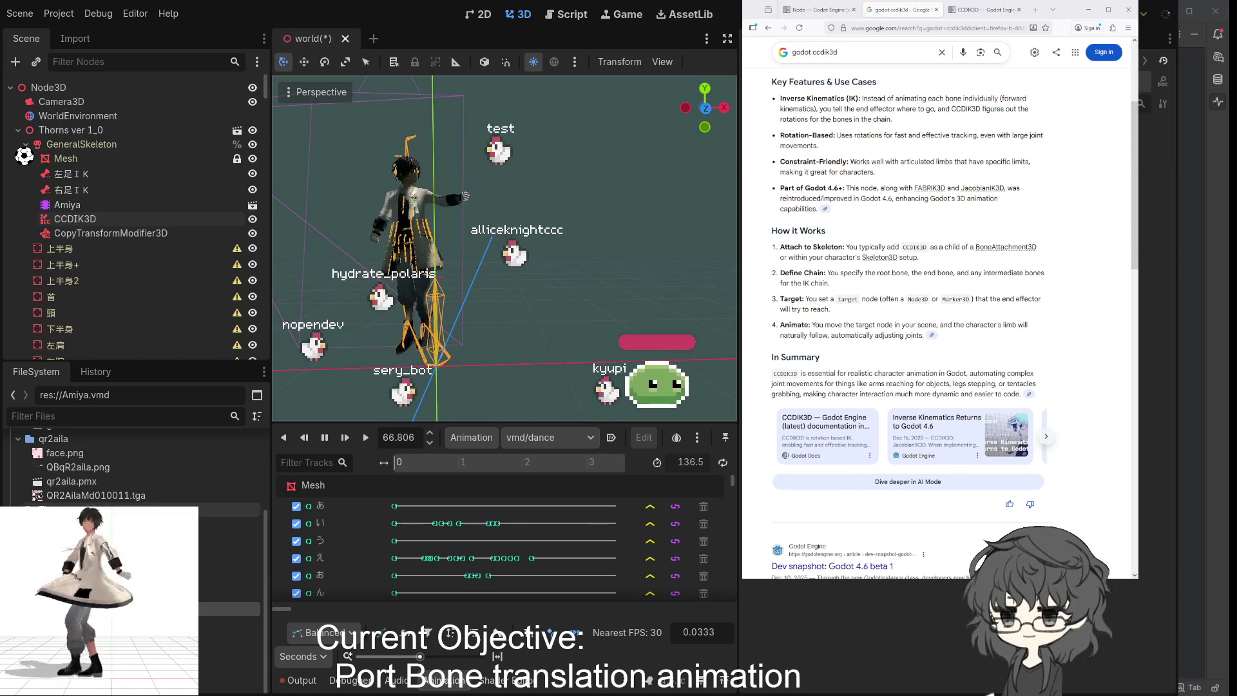
pyautogui.click(81, 219)
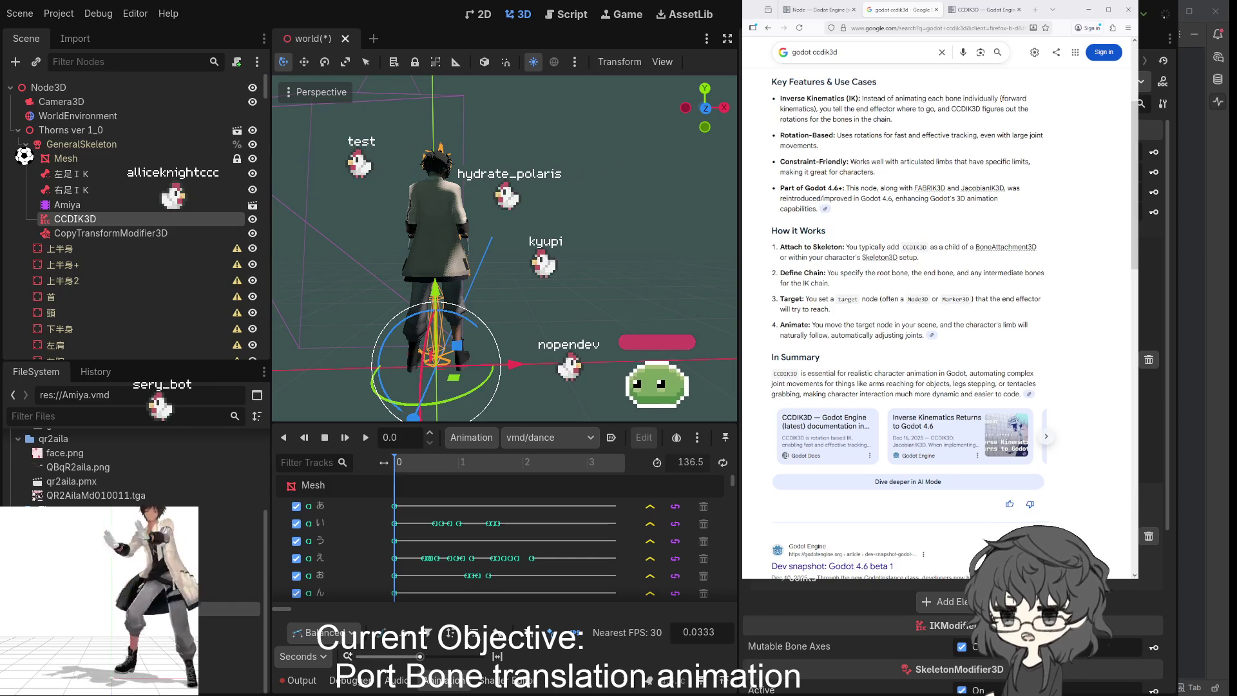
# - Scroll down through the CCDIK3D properties in the Inspector
pyautogui.scroll(-2, 837, 638)
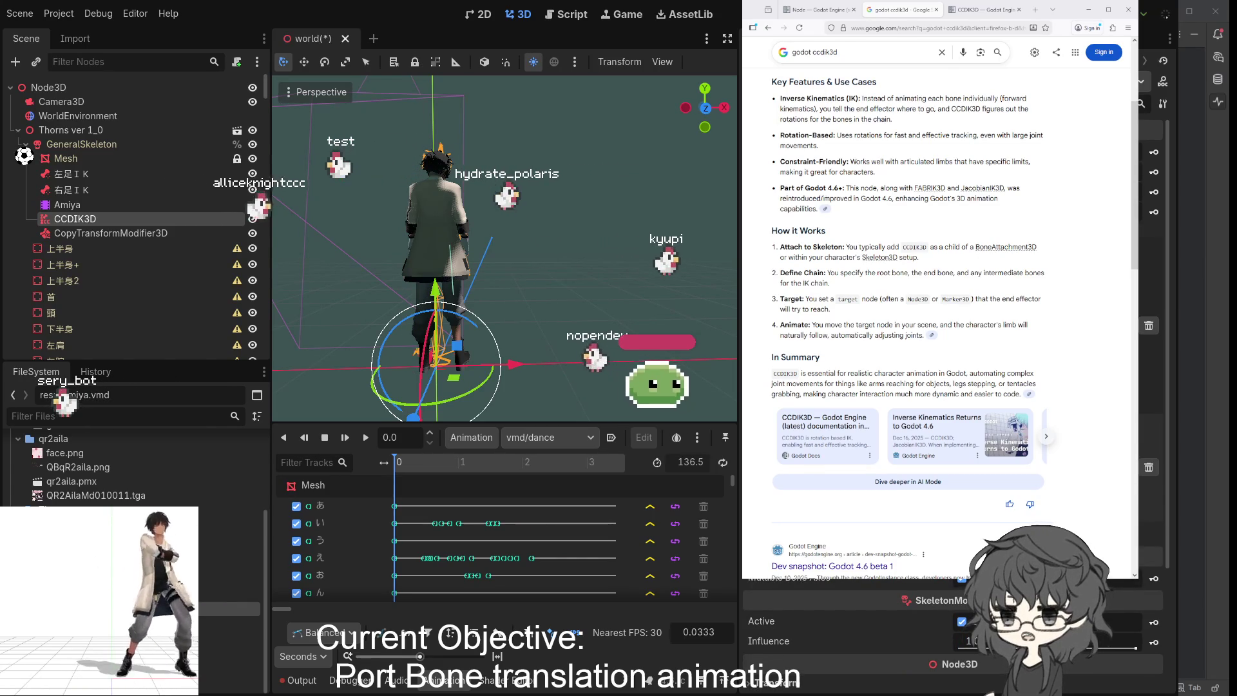
pyautogui.scroll(-2, 837, 638)
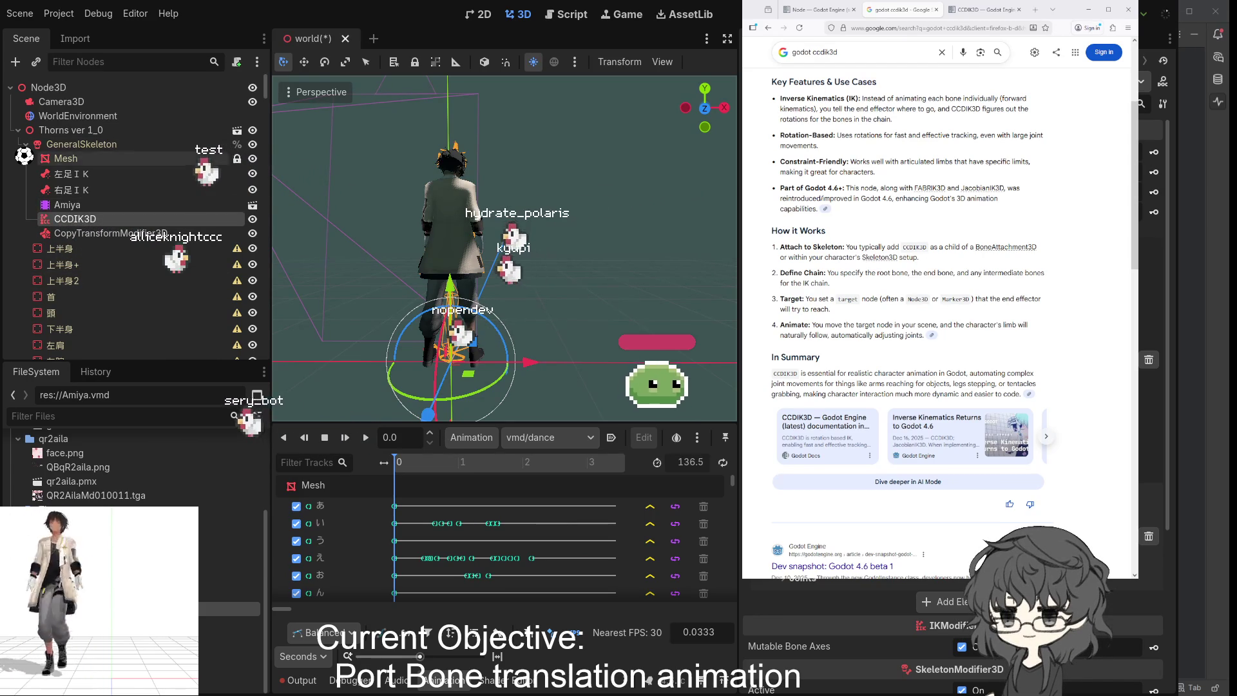
# - Duplicate 左足ＩＫ into a new target named 左つま先ＩＫ, then focus the view on 右足ＩＫ
pyautogui.click(91, 174)
pyautogui.hotkey('ctrl', 'd')
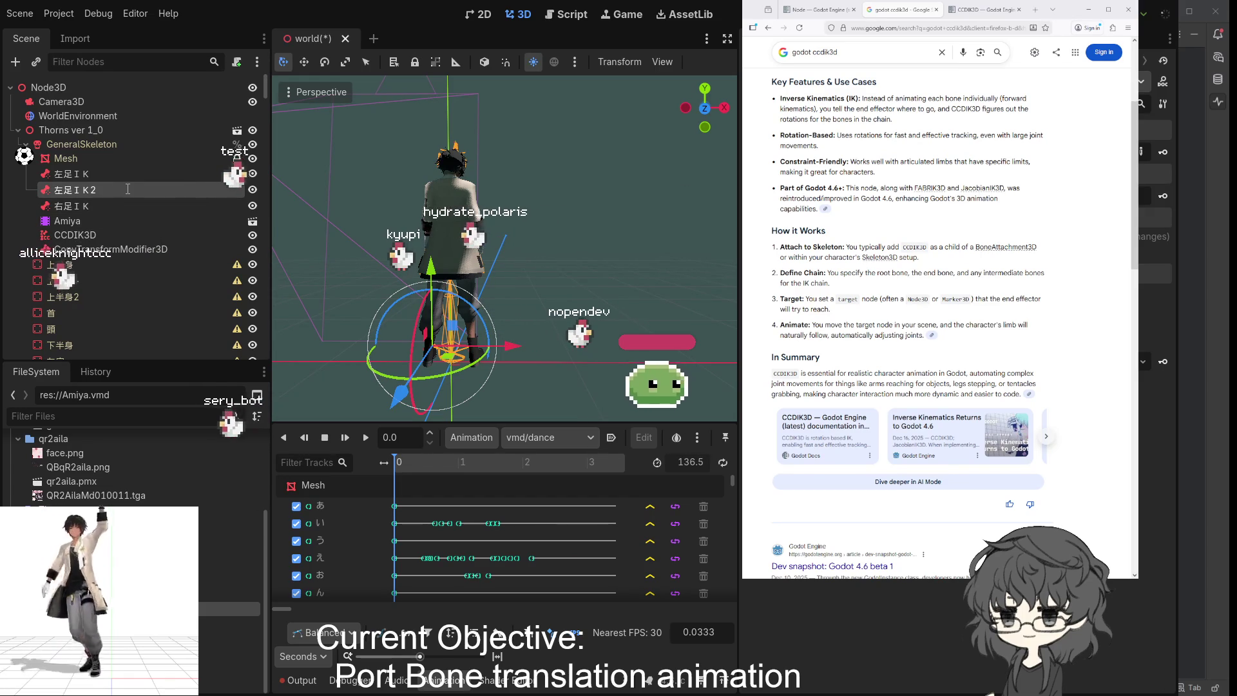
pyautogui.write('左つま先ＩＫ')
pyautogui.press('Return')
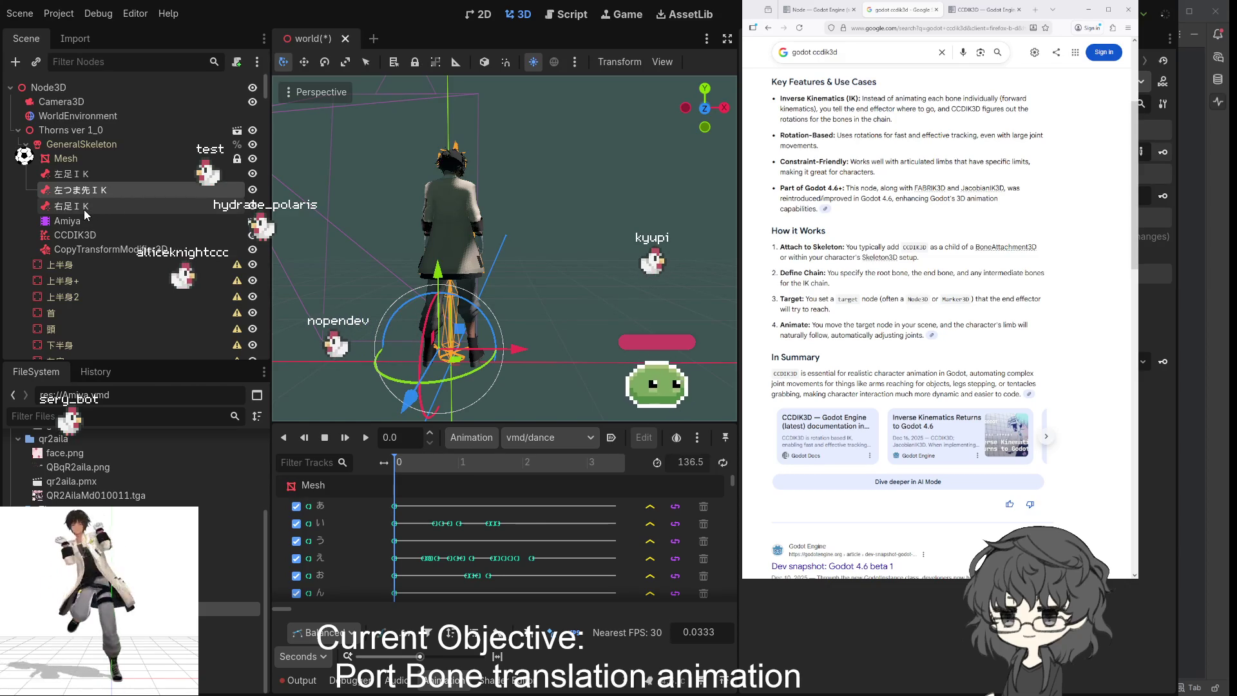
pyautogui.click(84, 210)
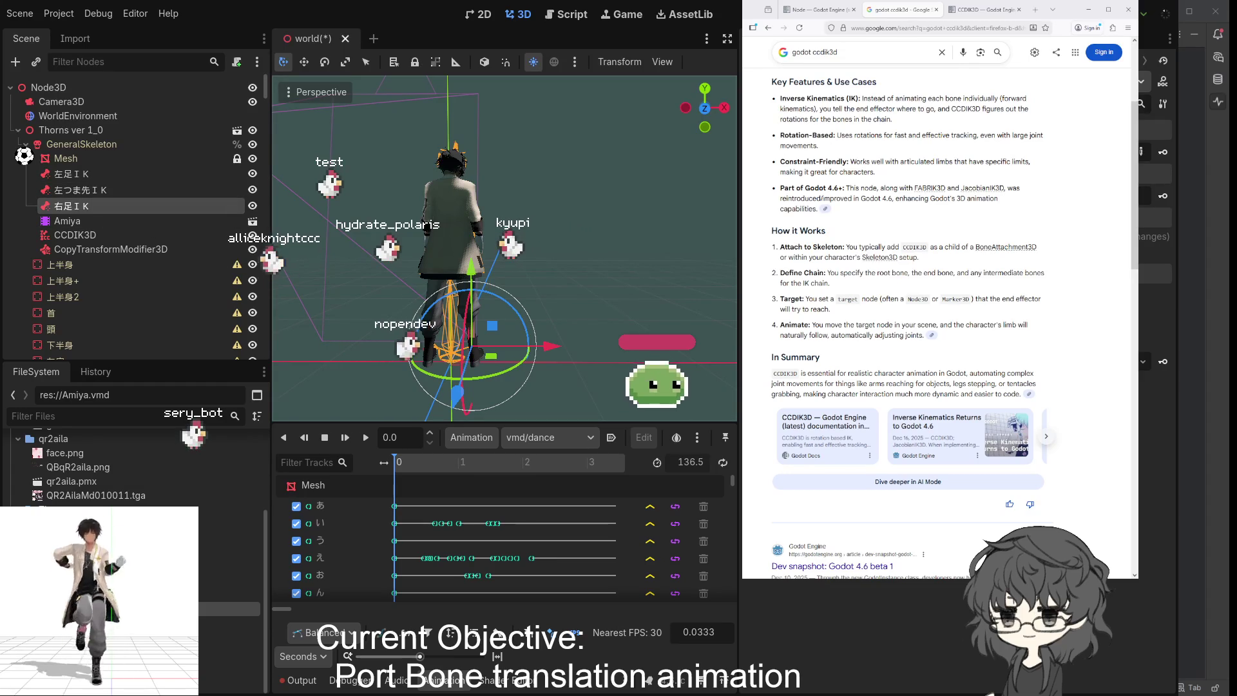
pyautogui.doubleClick(46, 206)
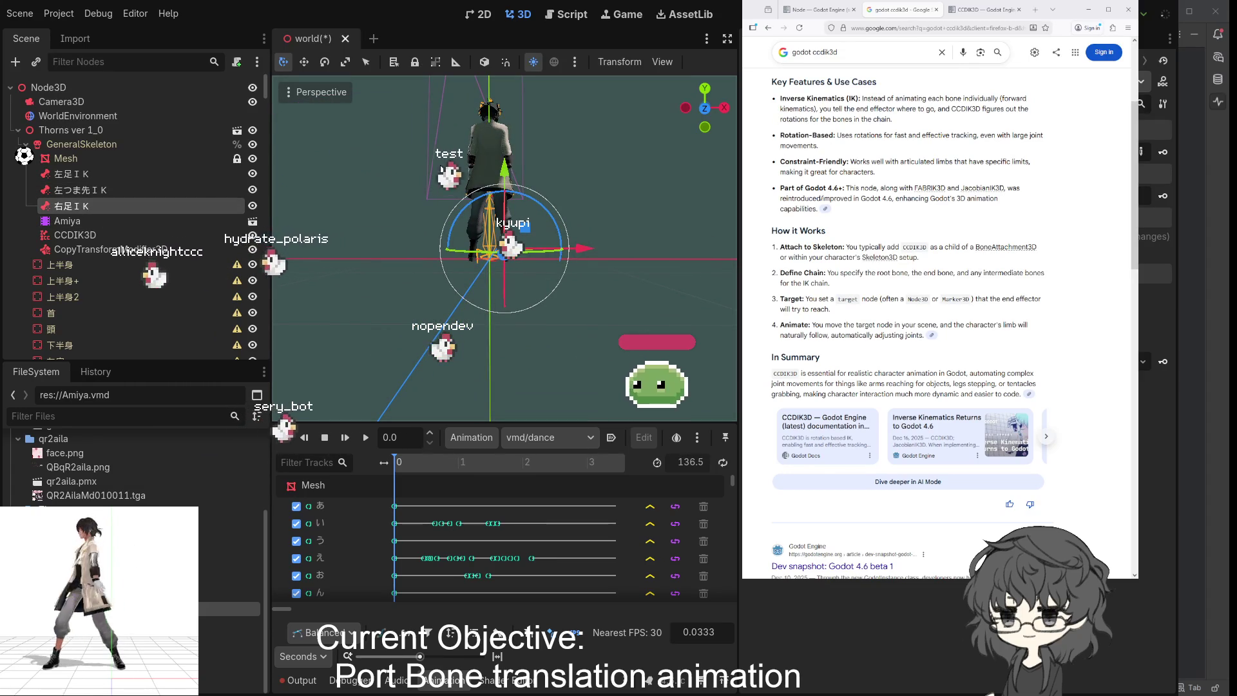
pyautogui.click(47, 237)
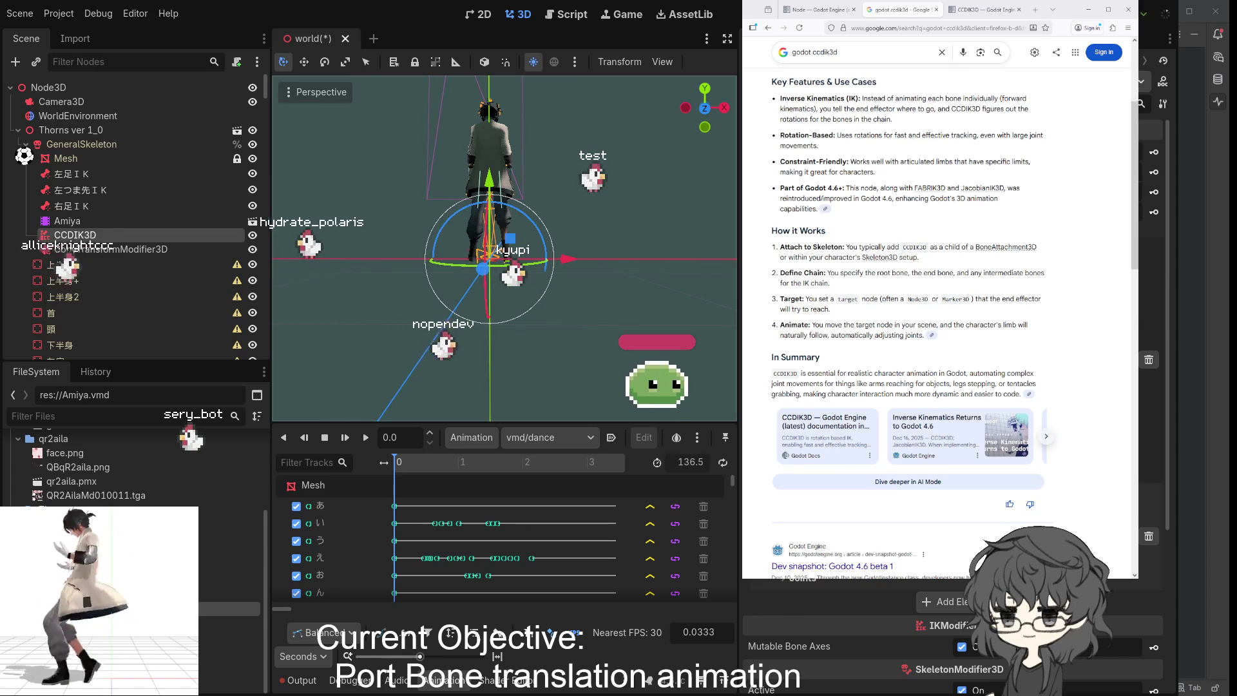
pyautogui.scroll(-2, 953, 638)
pyautogui.scroll(-3, 954, 638)
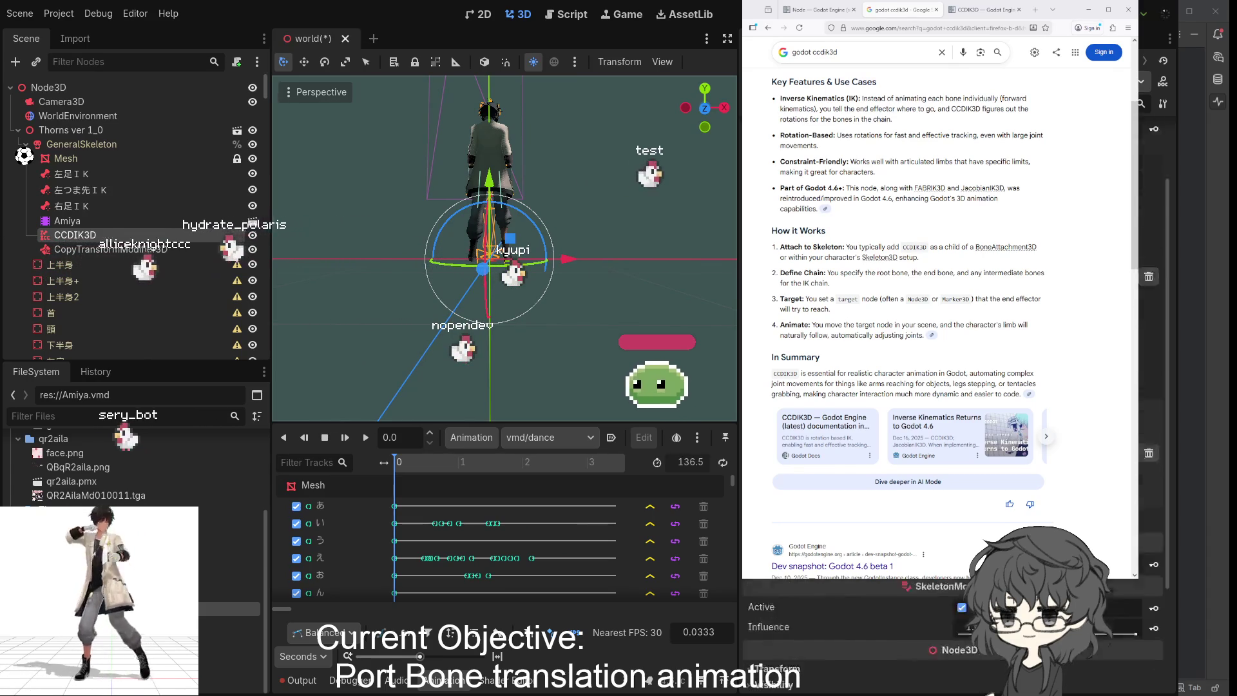
pyautogui.scroll(5, 954, 638)
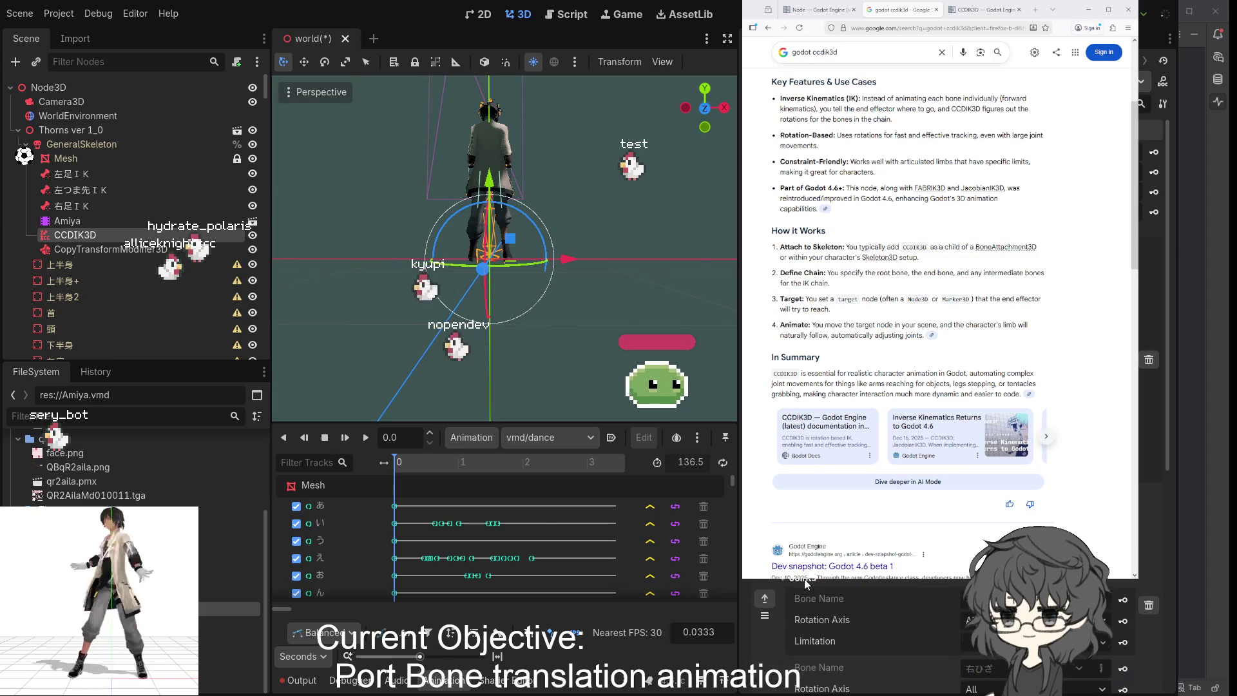
pyautogui.scroll(-3, 954, 638)
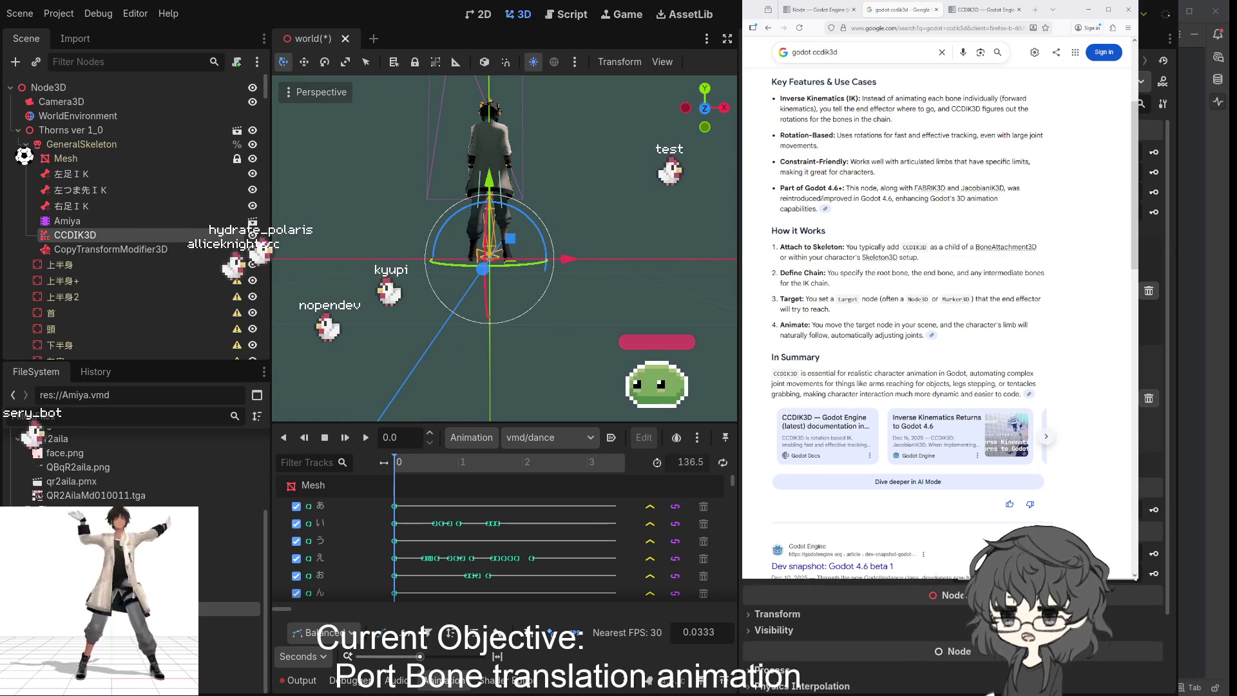
pyautogui.scroll(2, 954, 638)
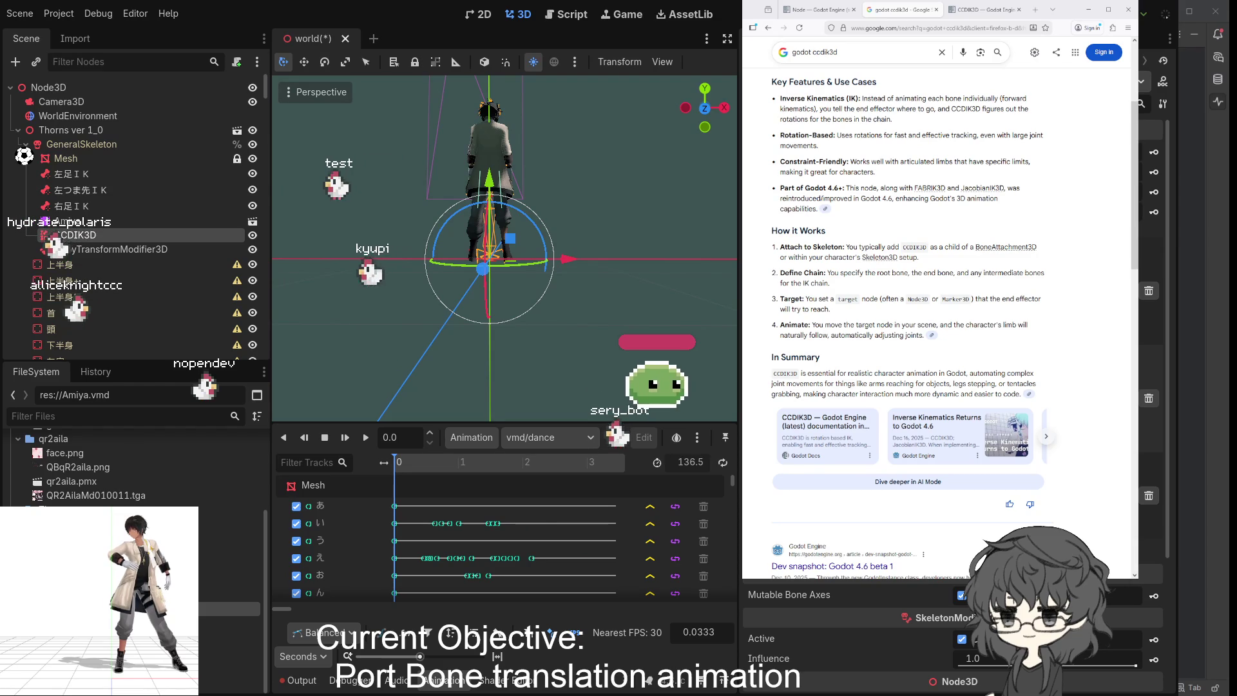
pyautogui.scroll(1, 941, 637)
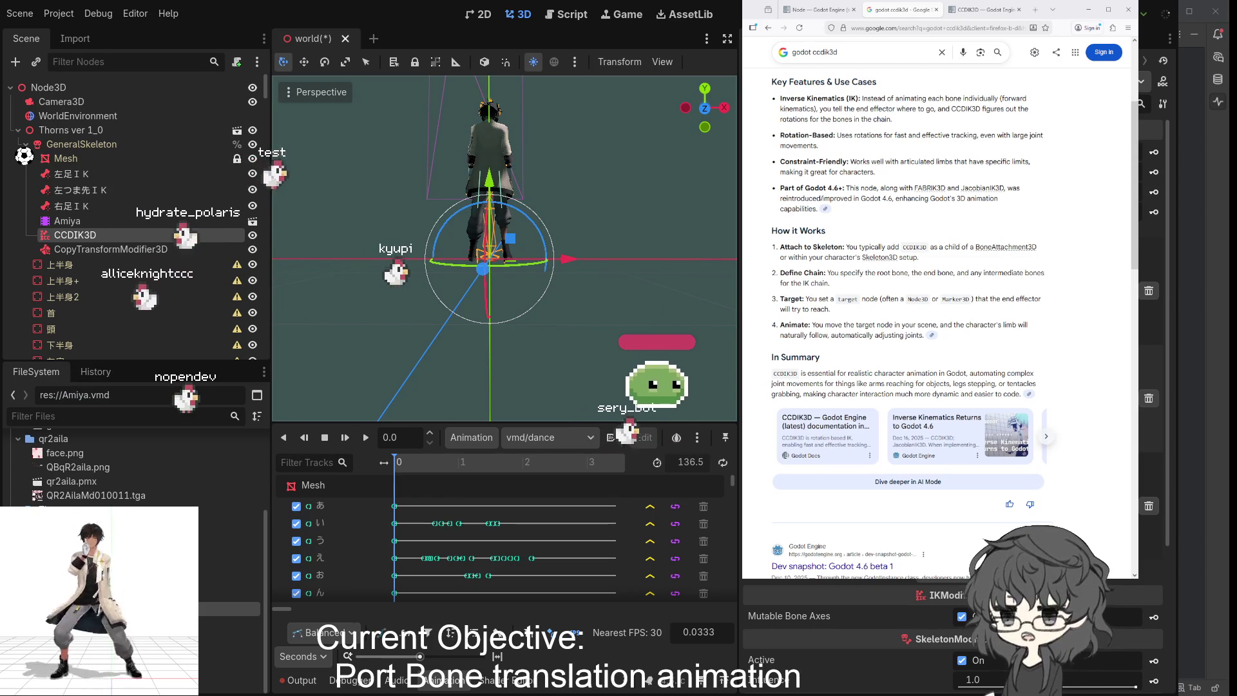
pyautogui.click(128, 206)
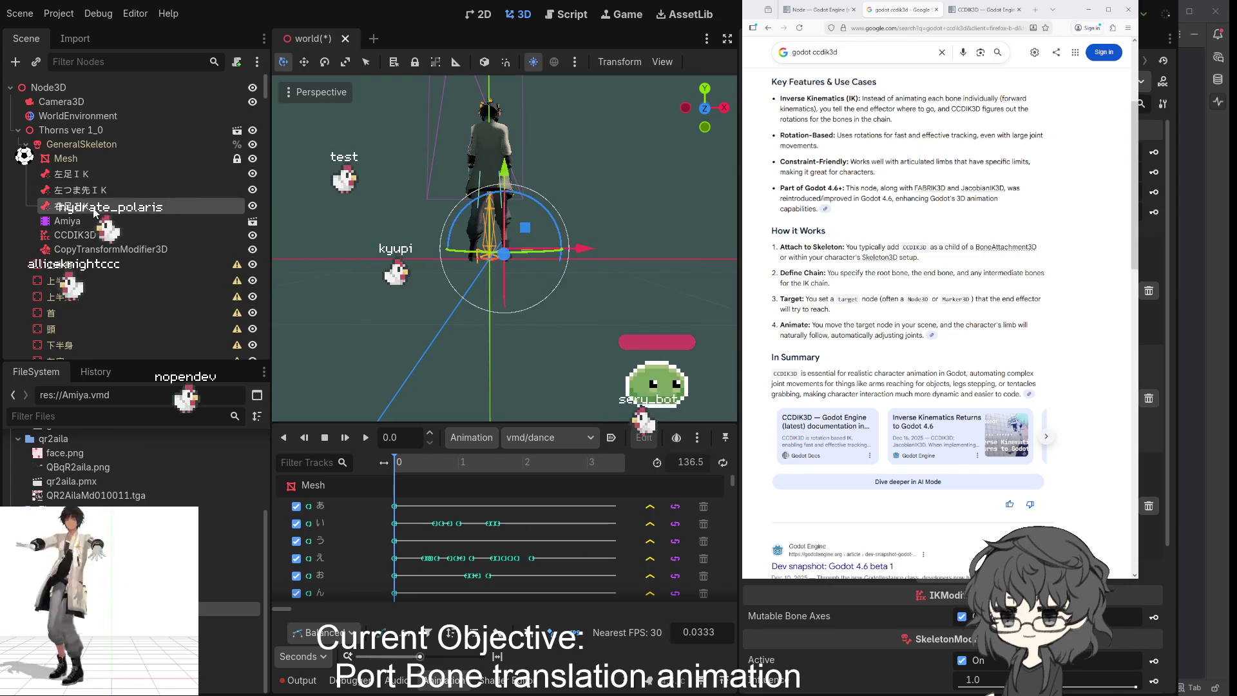
# - Duplicate 右足IK and rename the copy to 右つま先IK
pyautogui.hotkey('ctrl', 'd')
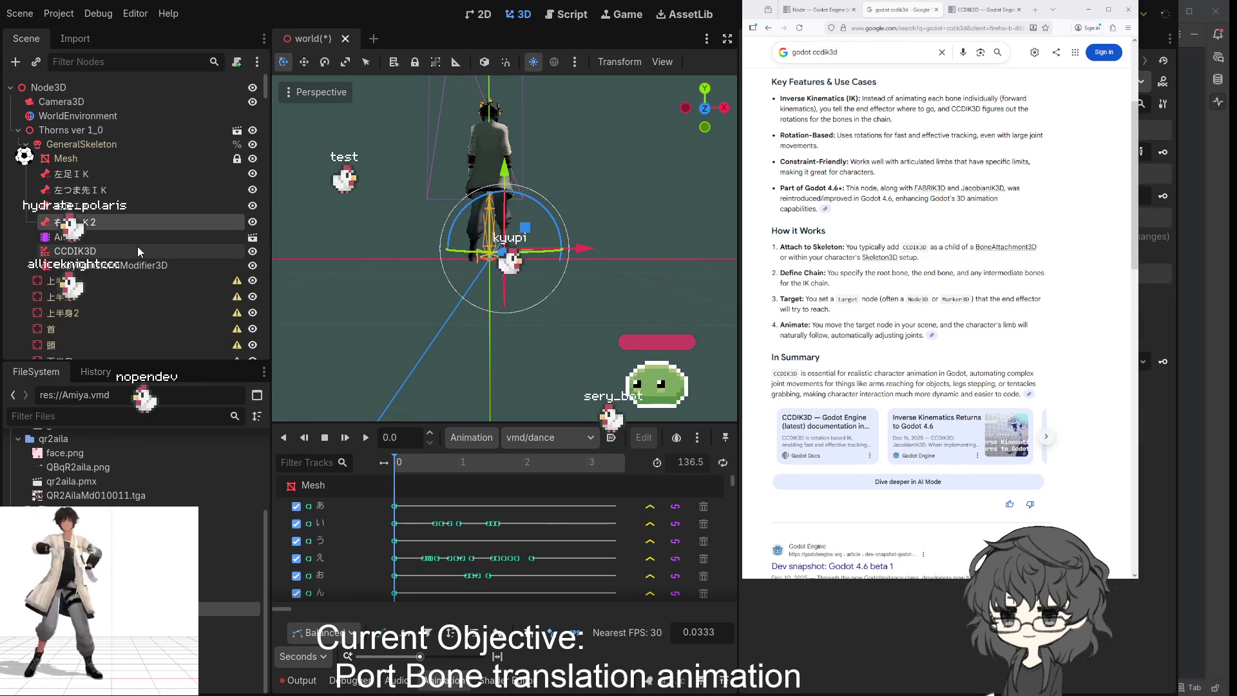
pyautogui.press('F2')
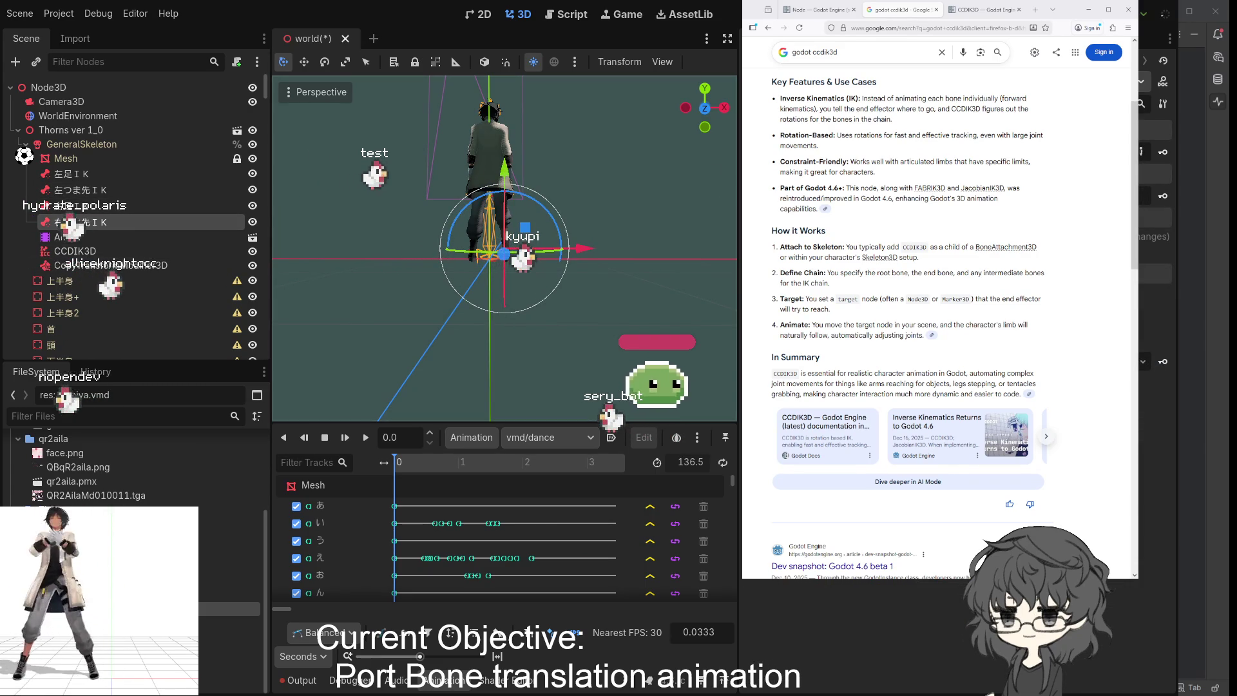
pyautogui.write('右つま先IK')
pyautogui.press('Return')
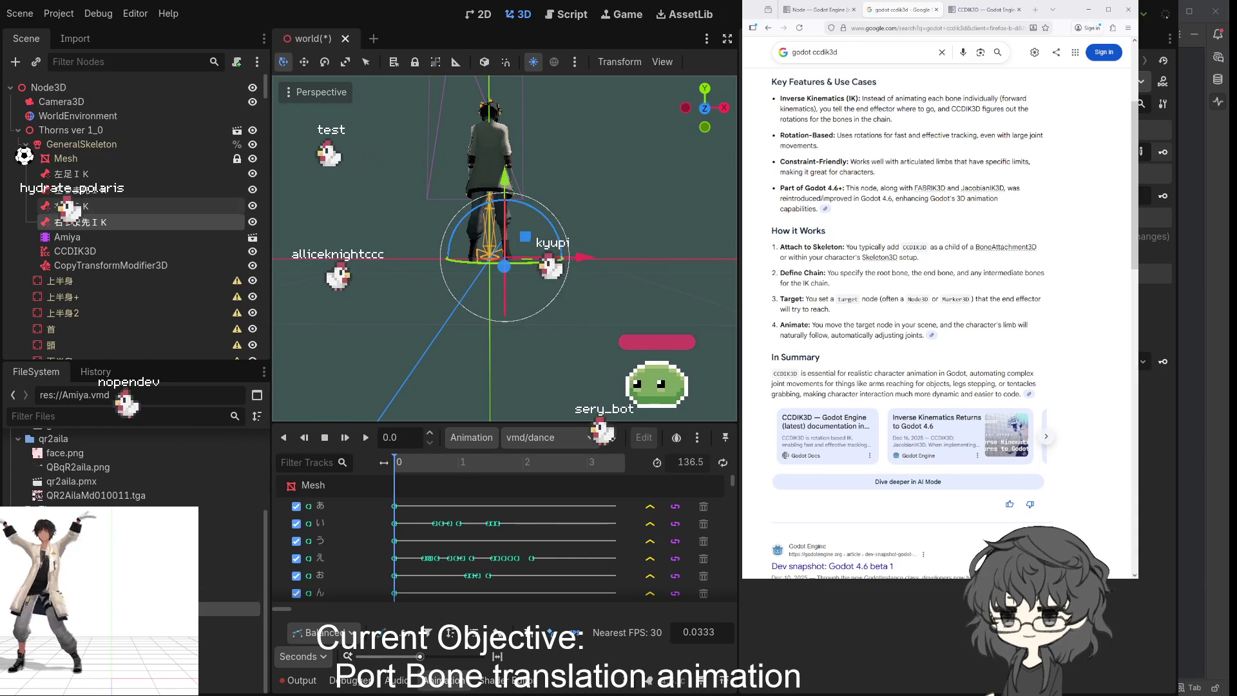
# - Enter an end bone name for the CCDIK3D chain in its Inspector settings
pyautogui.click(77, 252)
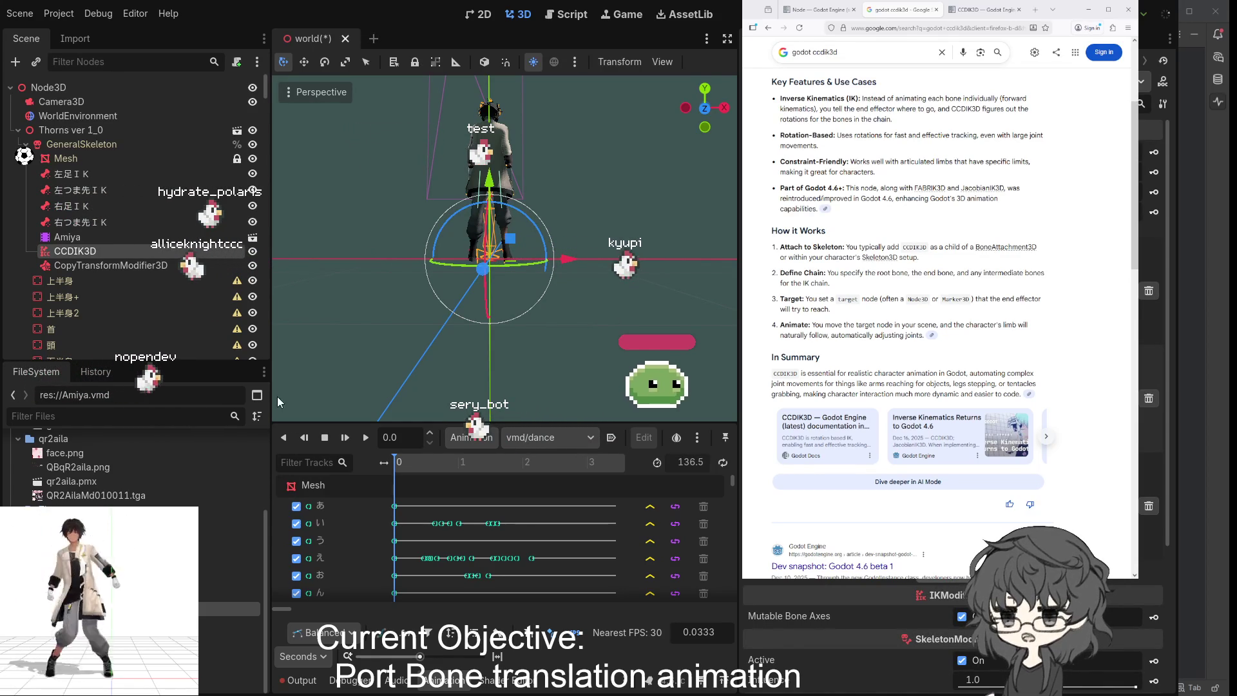
pyautogui.scroll(2, 902, 644)
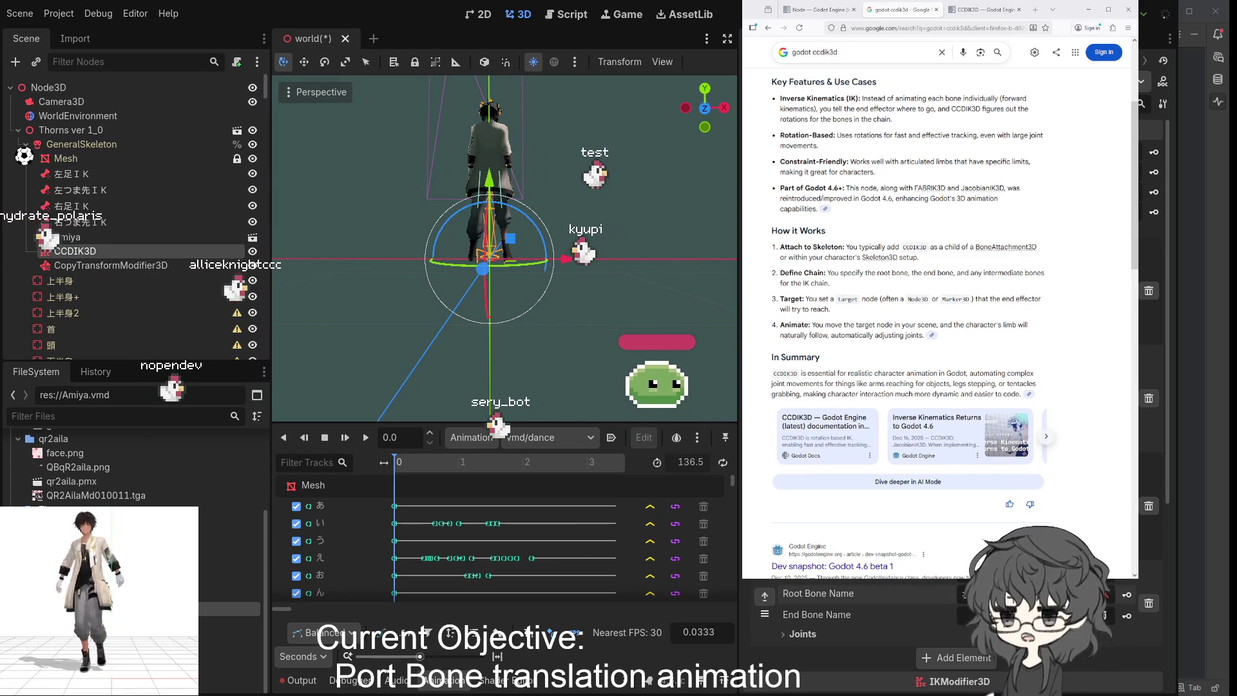
pyautogui.click(962, 615)
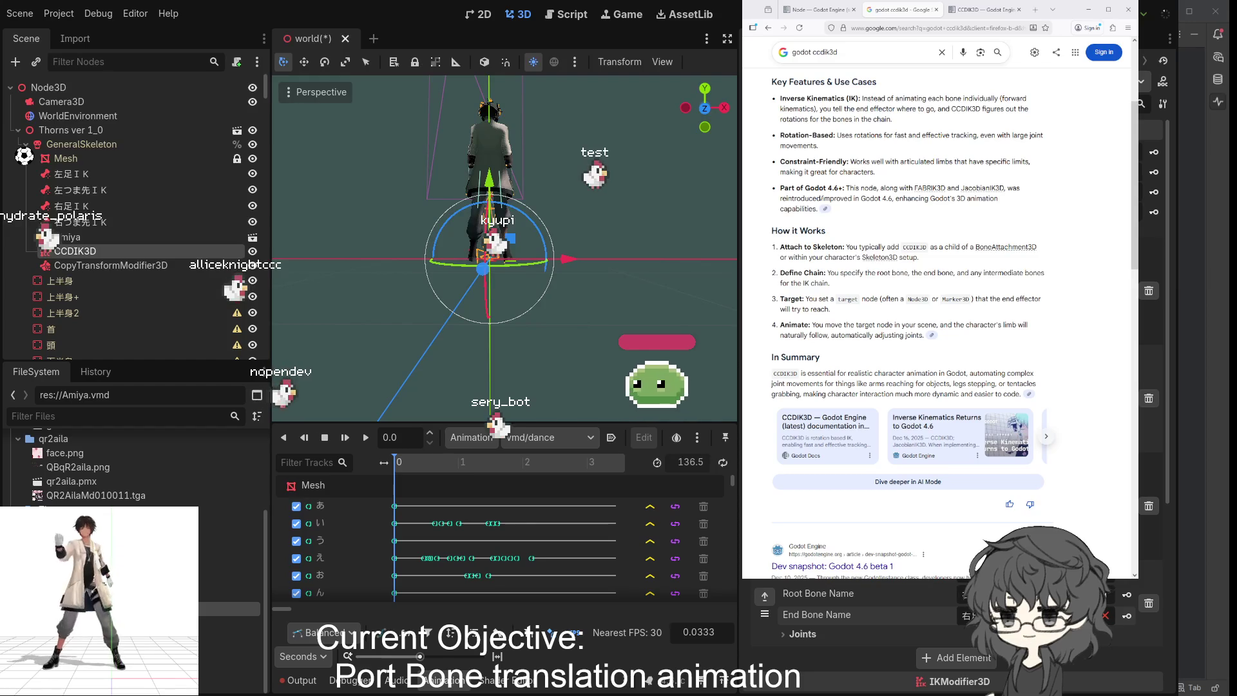
pyautogui.press('Return')
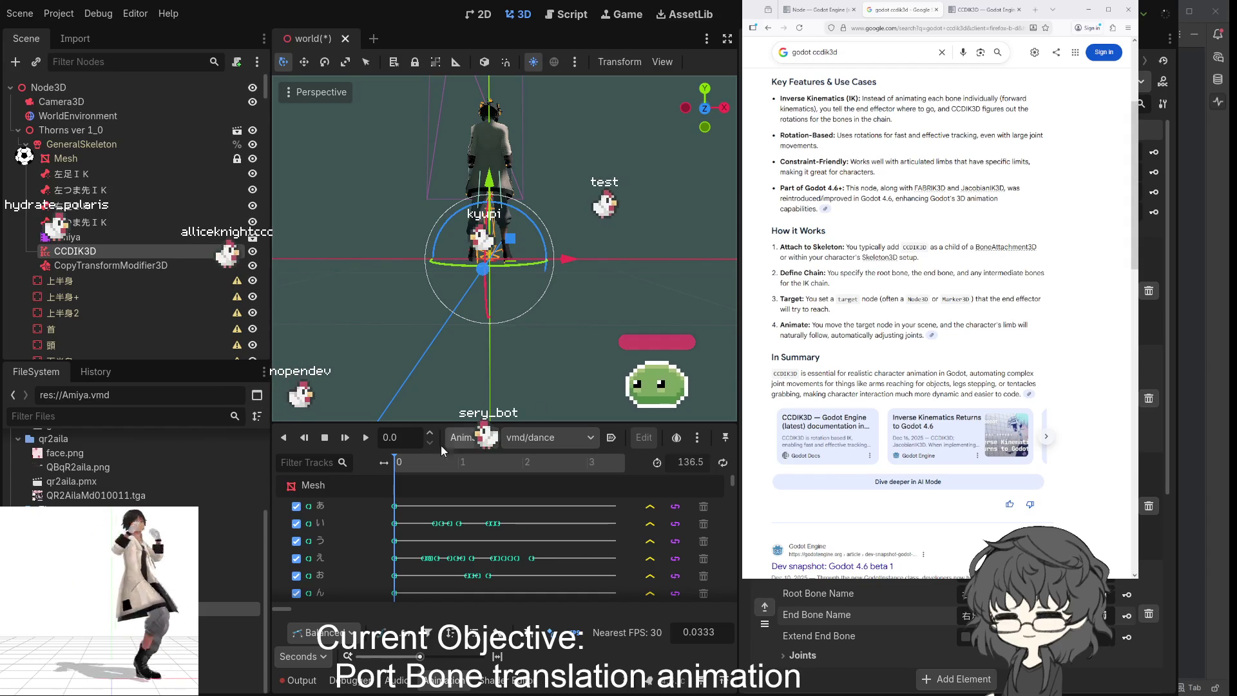
# - Play the dance, orbit and zoom onto the feet, restart playback, then show the Output log
pyautogui.press('d')
pyautogui.moveTo(607, 338)
pyautogui.mouseDown()
pyautogui.moveTo(554, 302)
pyautogui.moveTo(706, 309)
pyautogui.mouseUp()
pyautogui.scroll(2, 600, 320)
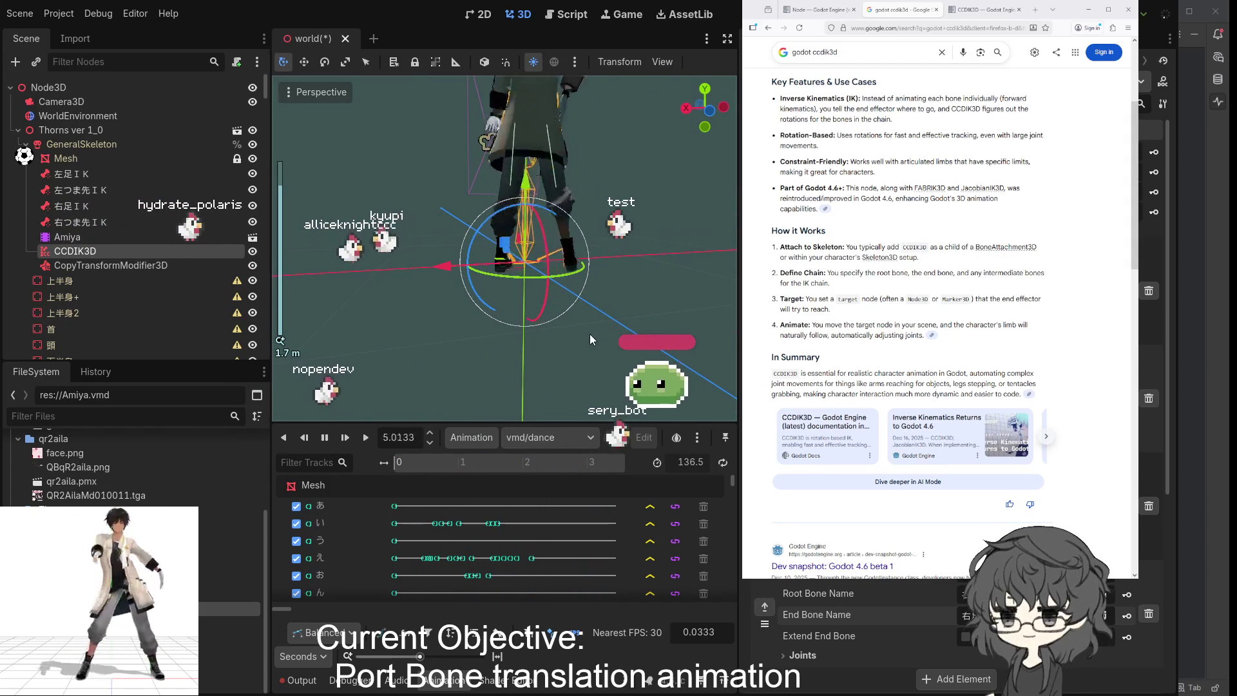
pyautogui.moveTo(588, 334)
pyautogui.mouseDown()
pyautogui.moveTo(292, 336)
pyautogui.moveTo(682, 318)
pyautogui.moveTo(346, 327)
pyautogui.moveTo(597, 331)
pyautogui.mouseUp()
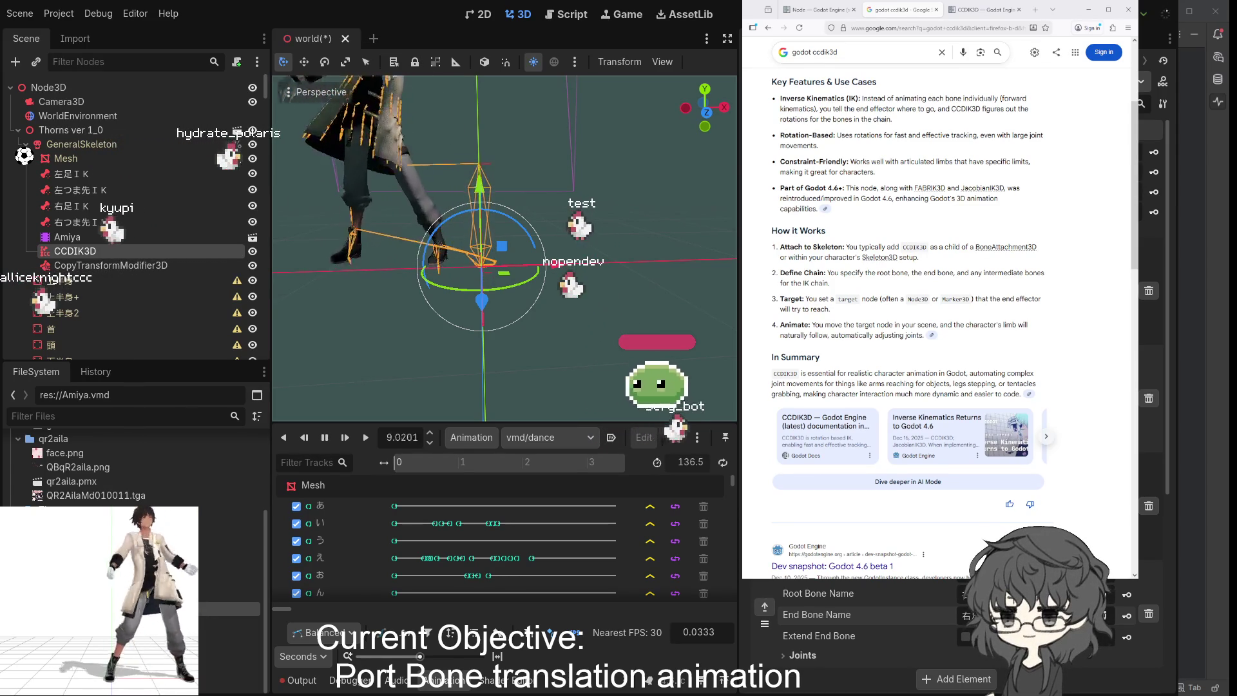
pyautogui.hotkey('shift', 'd')
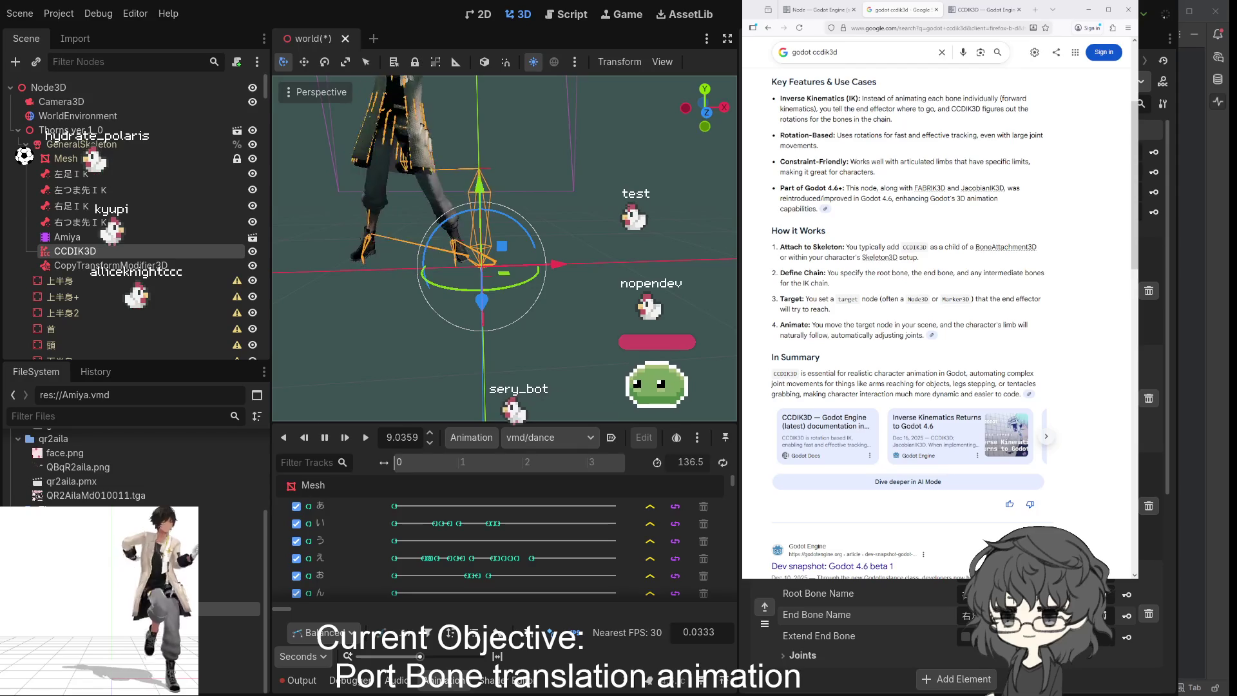
pyautogui.click(296, 681)
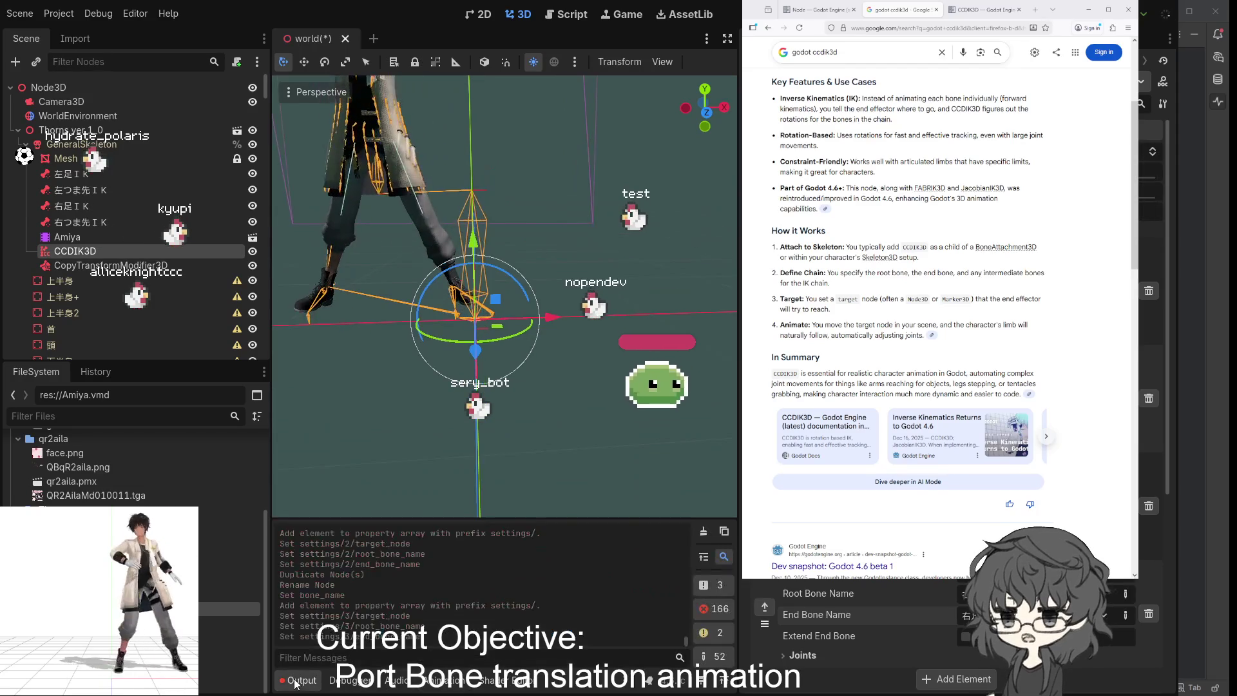
# - Clear the Output log and turn on Extend End Bone for the CCDIK3D's first IK chain
pyautogui.scroll(2, 459, 599)
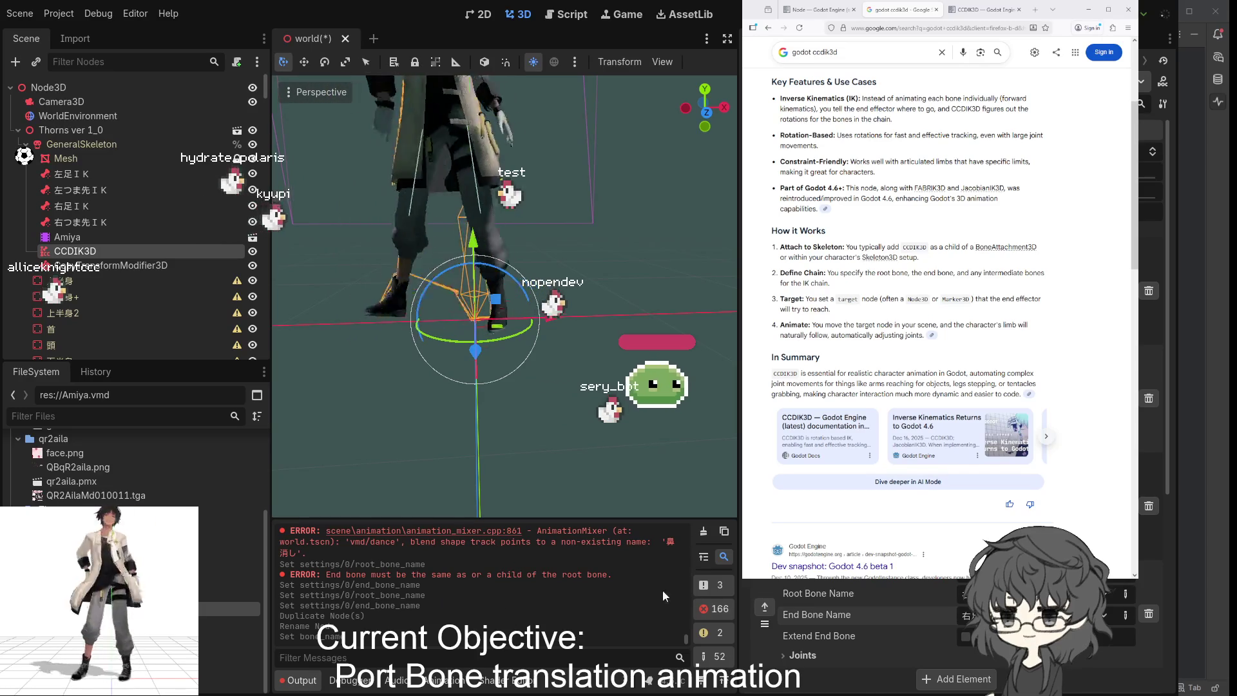
pyautogui.click(704, 532)
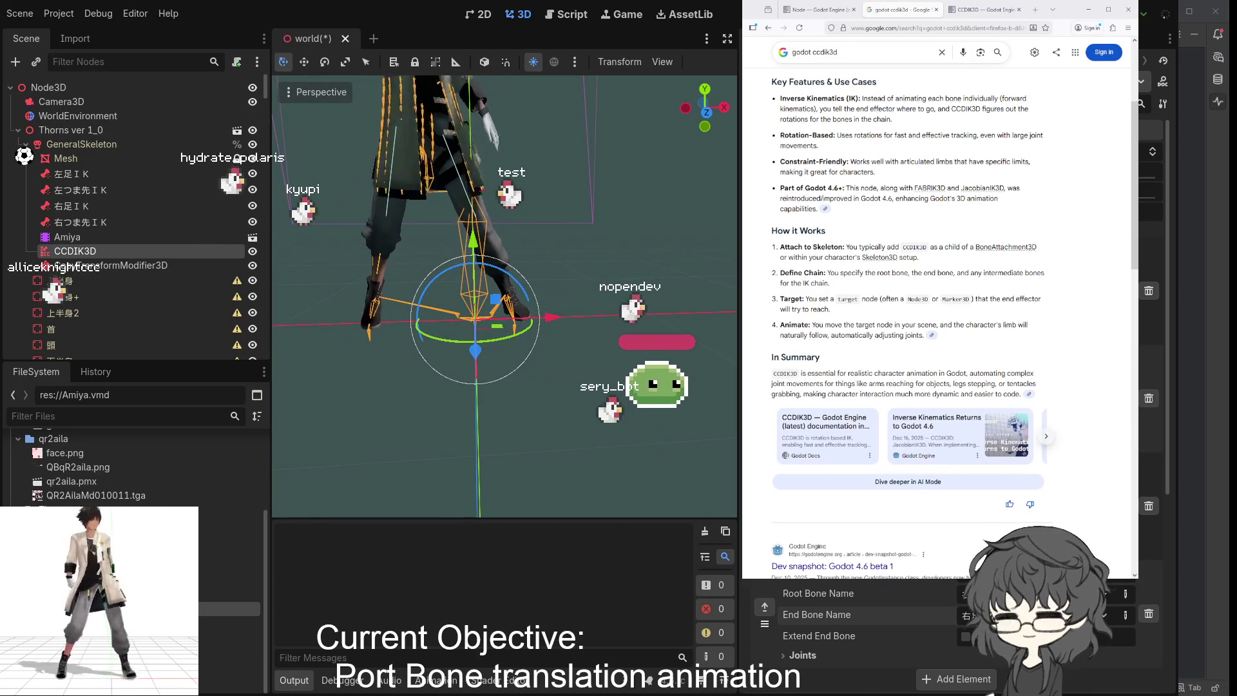
pyautogui.moveTo(451, 271)
pyautogui.mouseDown()
pyautogui.moveTo(601, 292)
pyautogui.moveTo(697, 278)
pyautogui.moveTo(586, 274)
pyautogui.mouseUp()
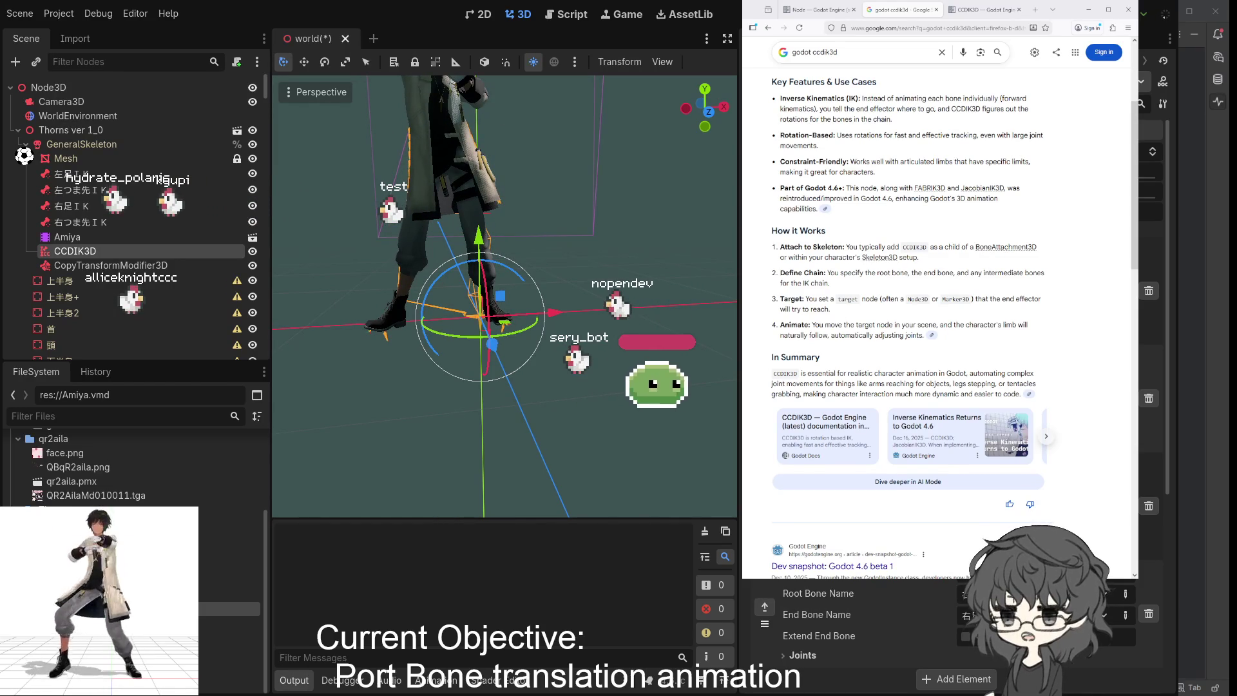
pyautogui.click(965, 637)
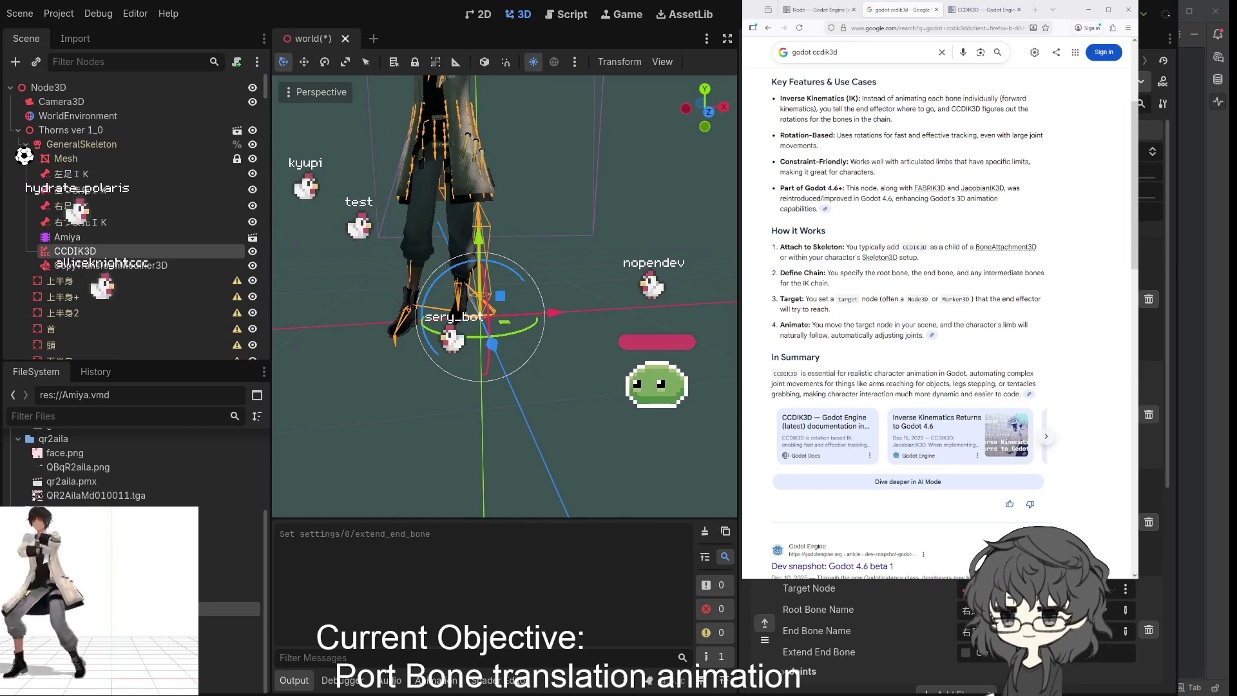
pyautogui.click(965, 652)
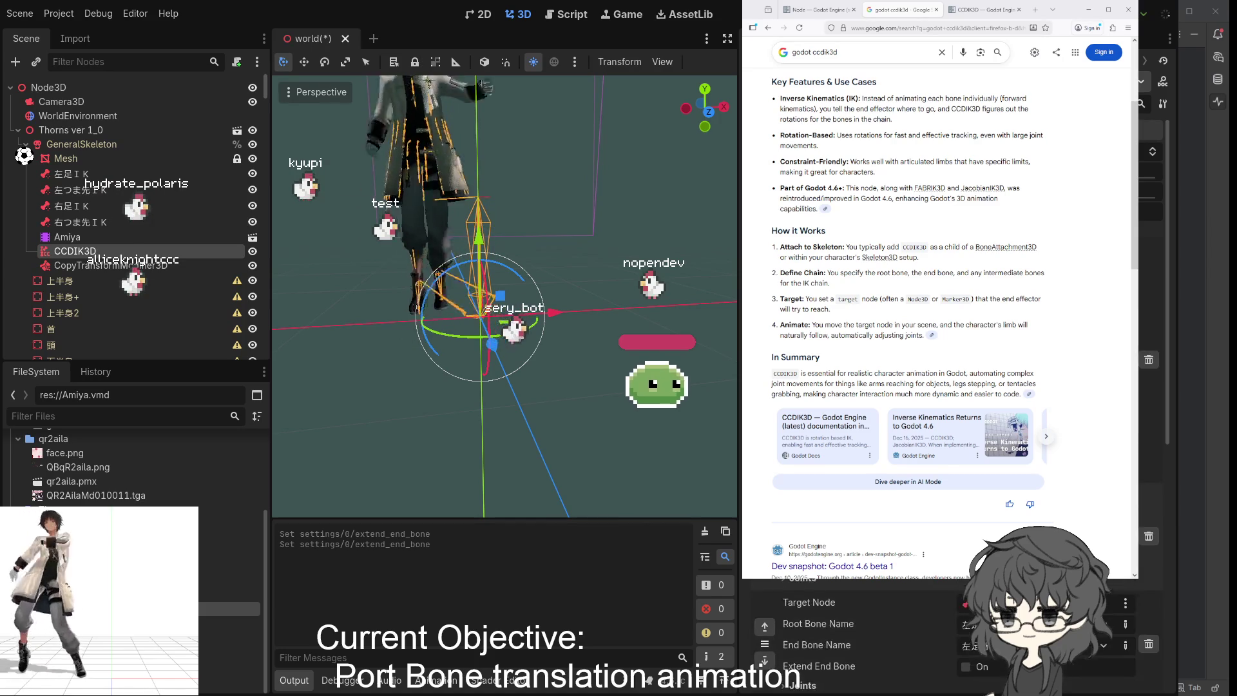
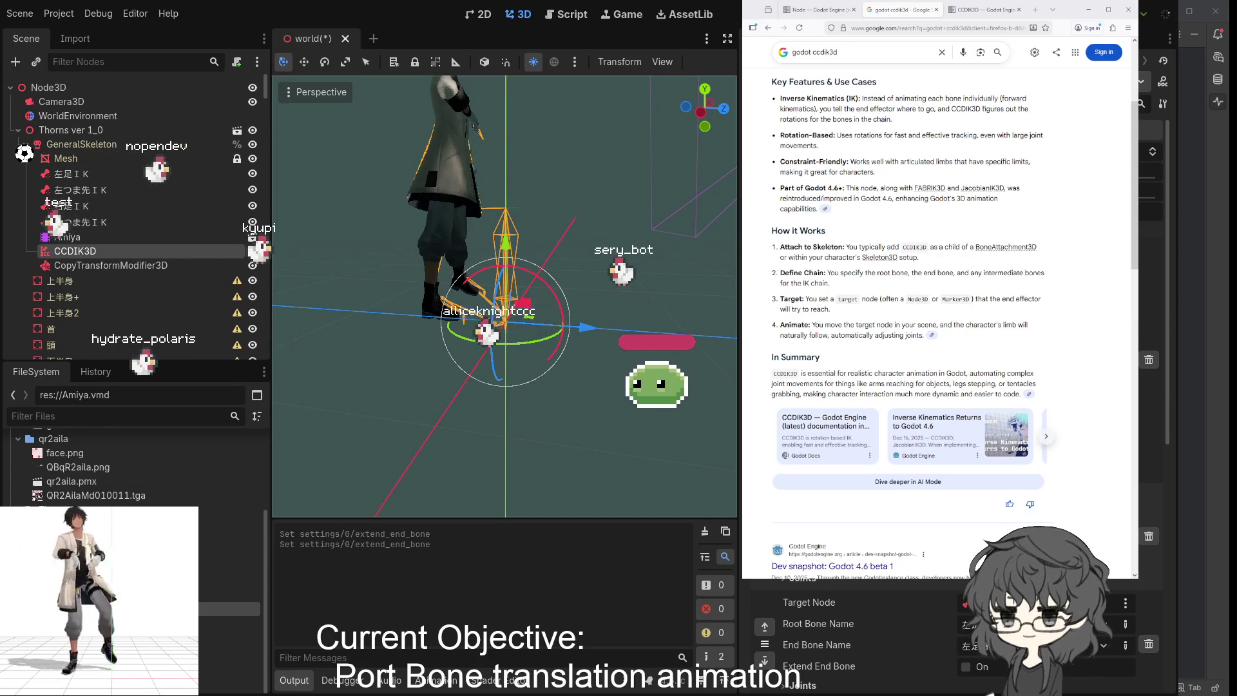
# - Scroll the CCDIK3D Inspector to the angle of joint 1's Limitation in the first IK setting
pyautogui.scroll(-1, 1141, 607)
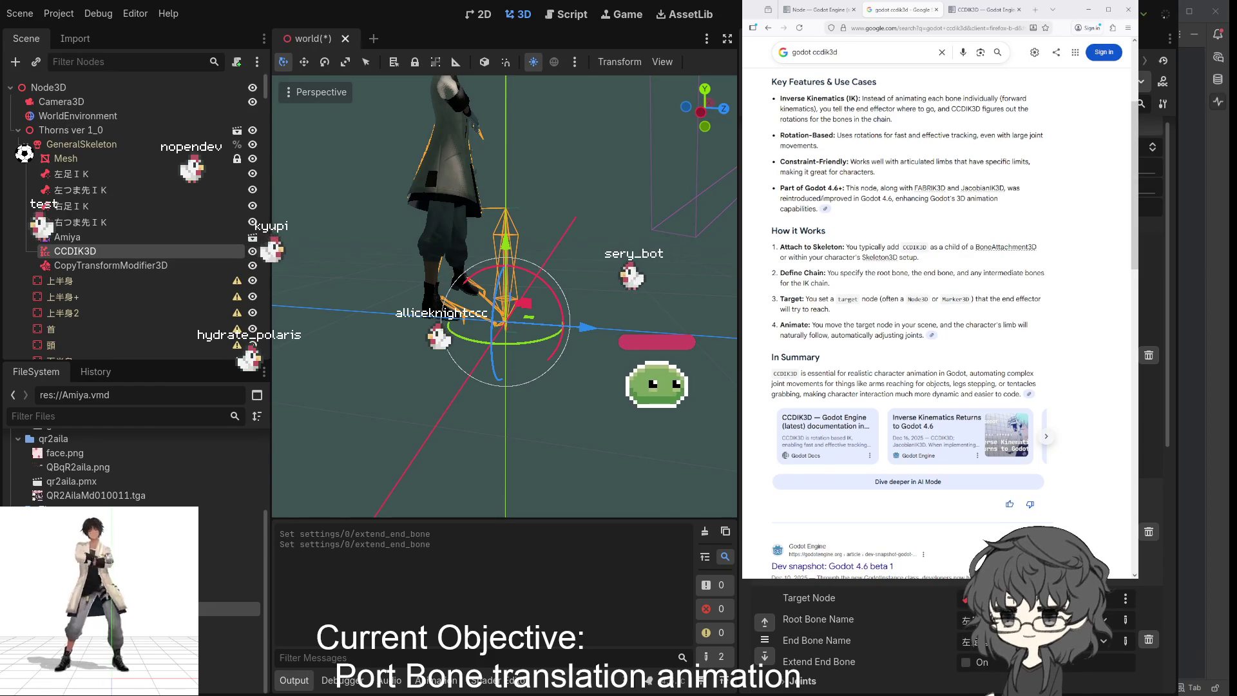
pyautogui.scroll(1, 1142, 608)
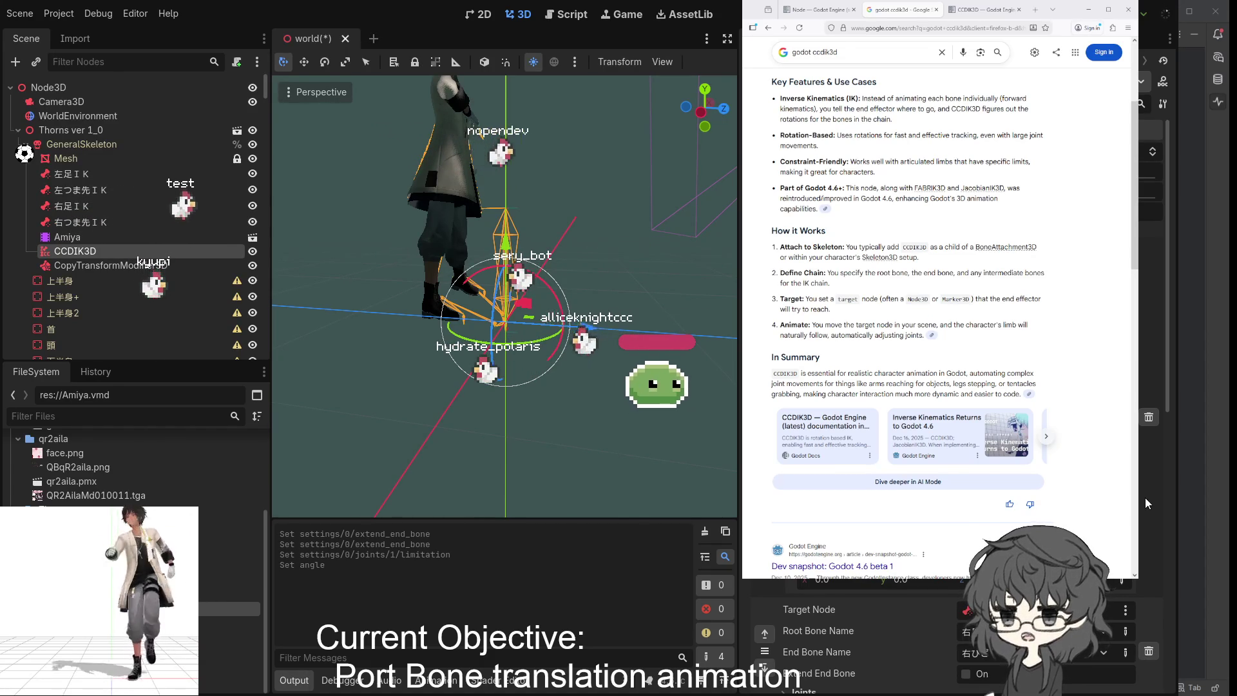
# - Review joint 1's Limitation right axis and angle, orbiting around the leg IK gizmo
pyautogui.moveTo(600, 353)
pyautogui.mouseDown()
pyautogui.moveTo(283, 337)
pyautogui.moveTo(388, 351)
pyautogui.mouseUp()
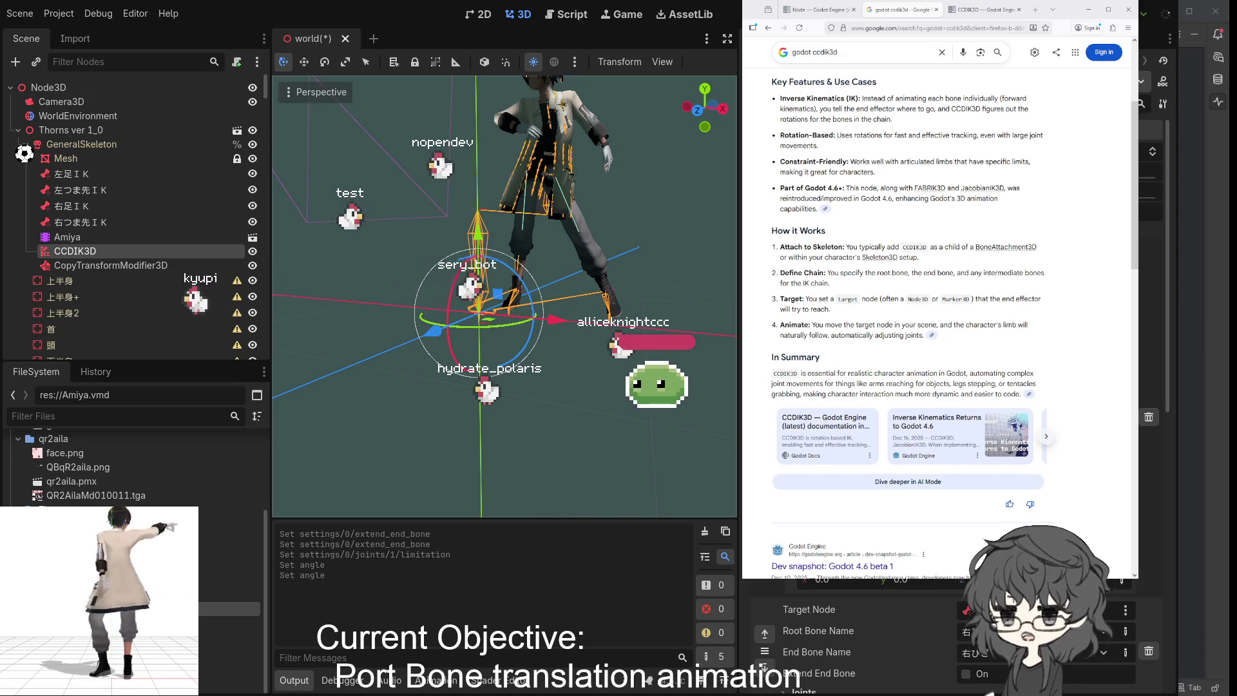
pyautogui.scroll(-2, 940, 645)
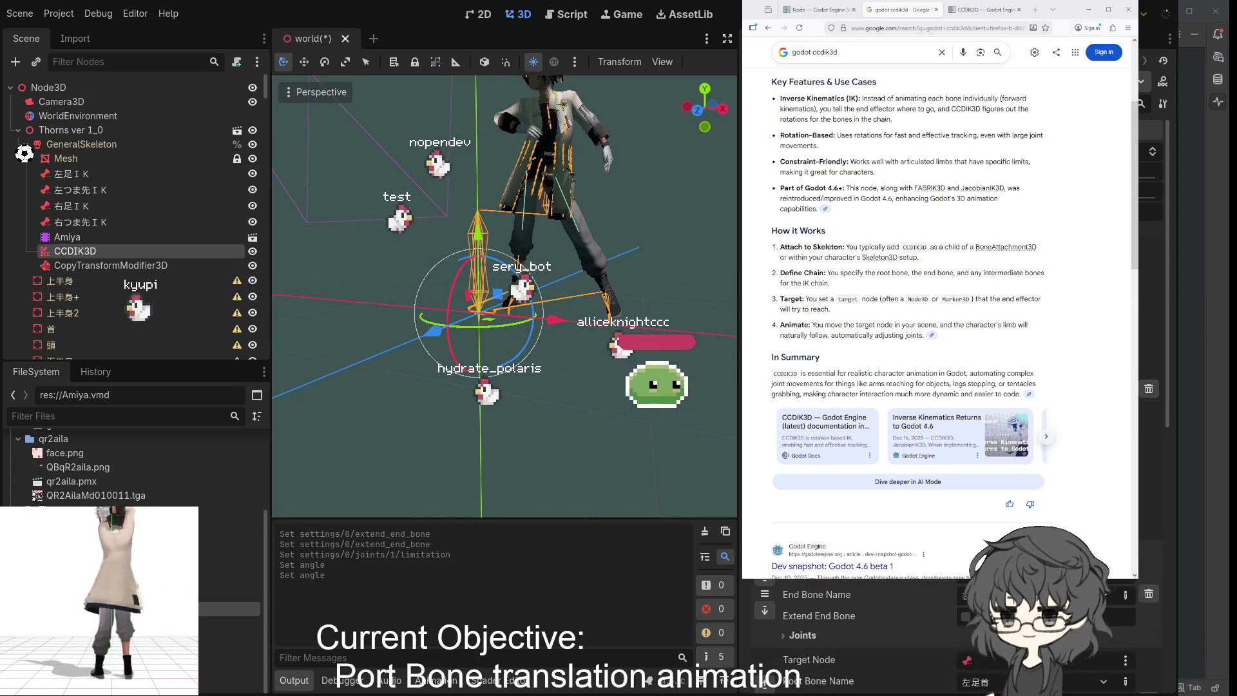
pyautogui.scroll(-2, 940, 638)
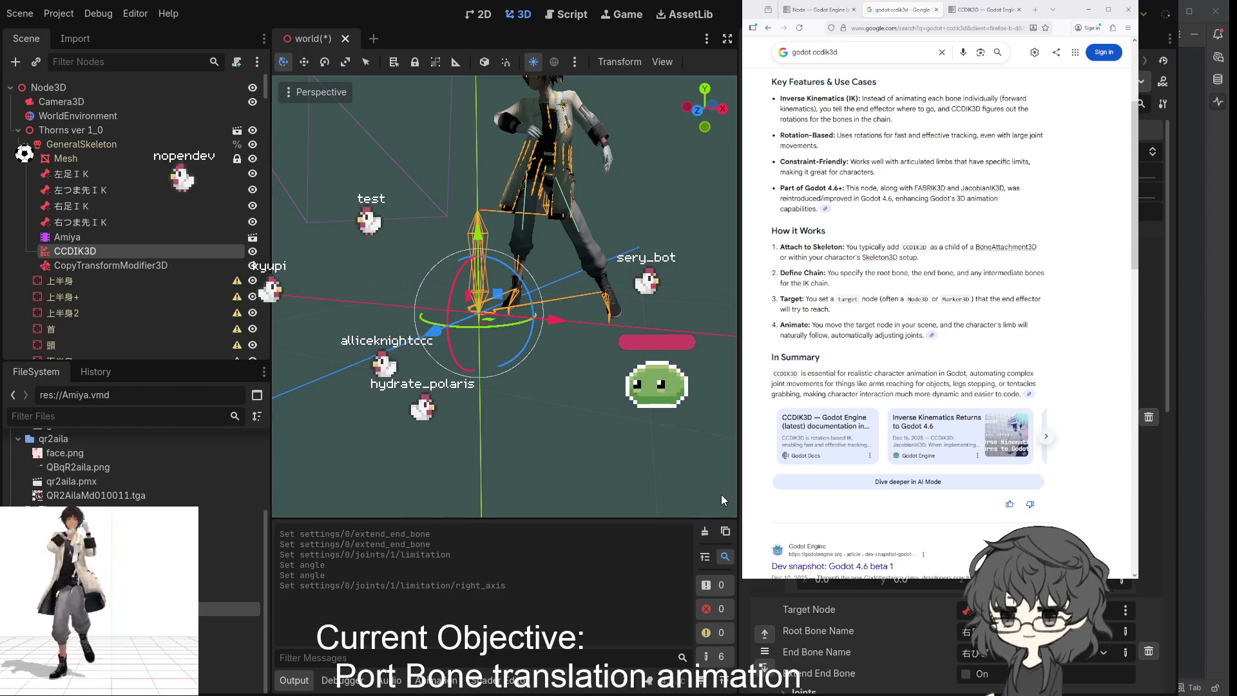
pyautogui.moveTo(628, 433)
pyautogui.mouseDown()
pyautogui.moveTo(675, 433)
pyautogui.moveTo(628, 448)
pyautogui.moveTo(610, 486)
pyautogui.mouseUp()
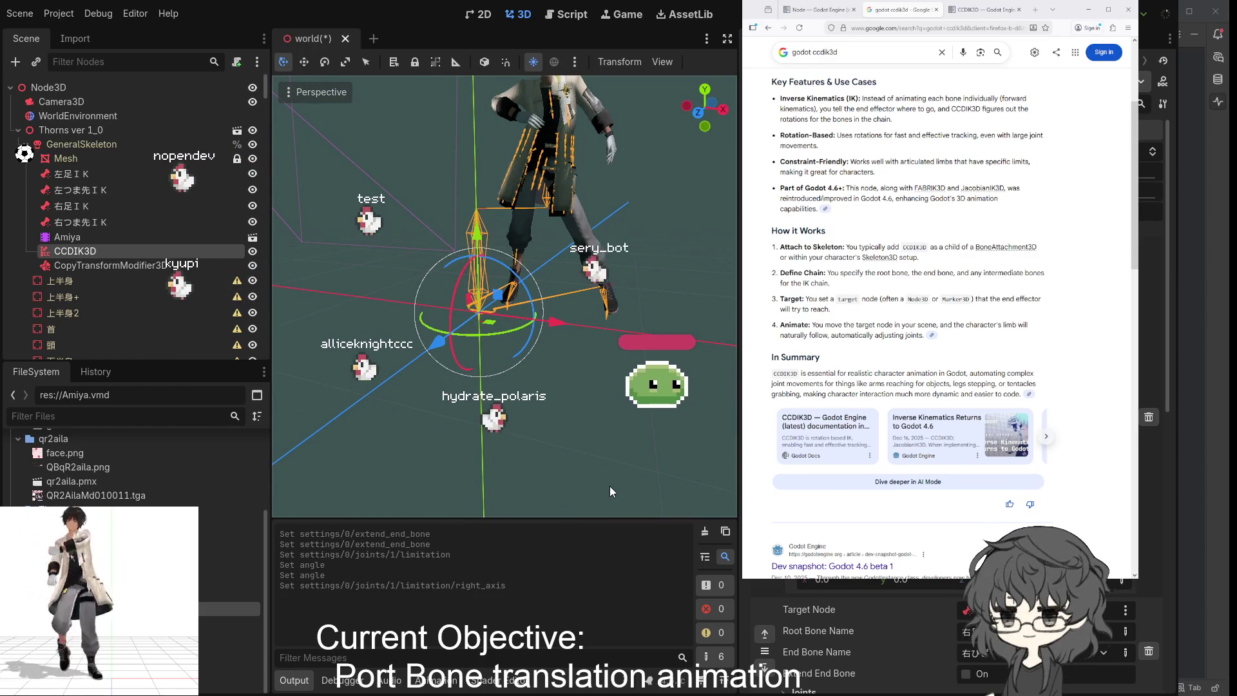
pyautogui.moveTo(394, 403)
pyautogui.mouseDown()
pyautogui.moveTo(590, 382)
pyautogui.moveTo(428, 358)
pyautogui.moveTo(315, 361)
pyautogui.moveTo(532, 378)
pyautogui.moveTo(322, 519)
pyautogui.mouseUp()
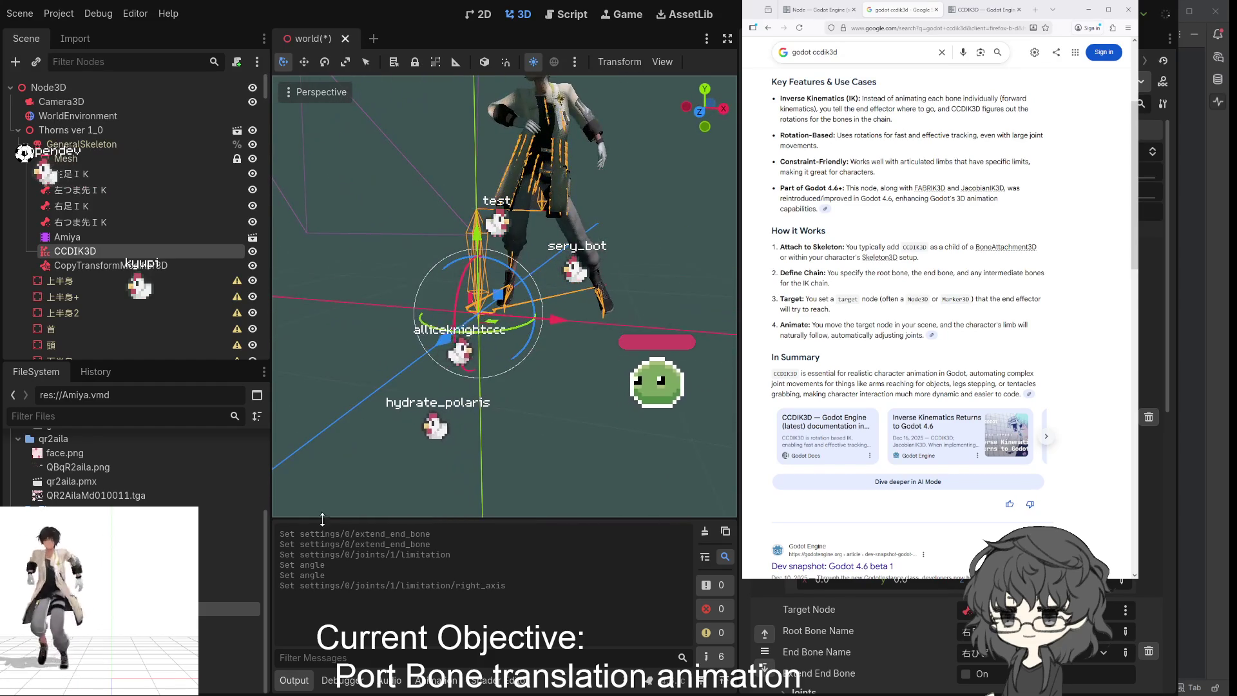
# - Play vmd/dance from the Amiya AnimationPlayer and orbit to watch the legs move
pyautogui.click(63, 239)
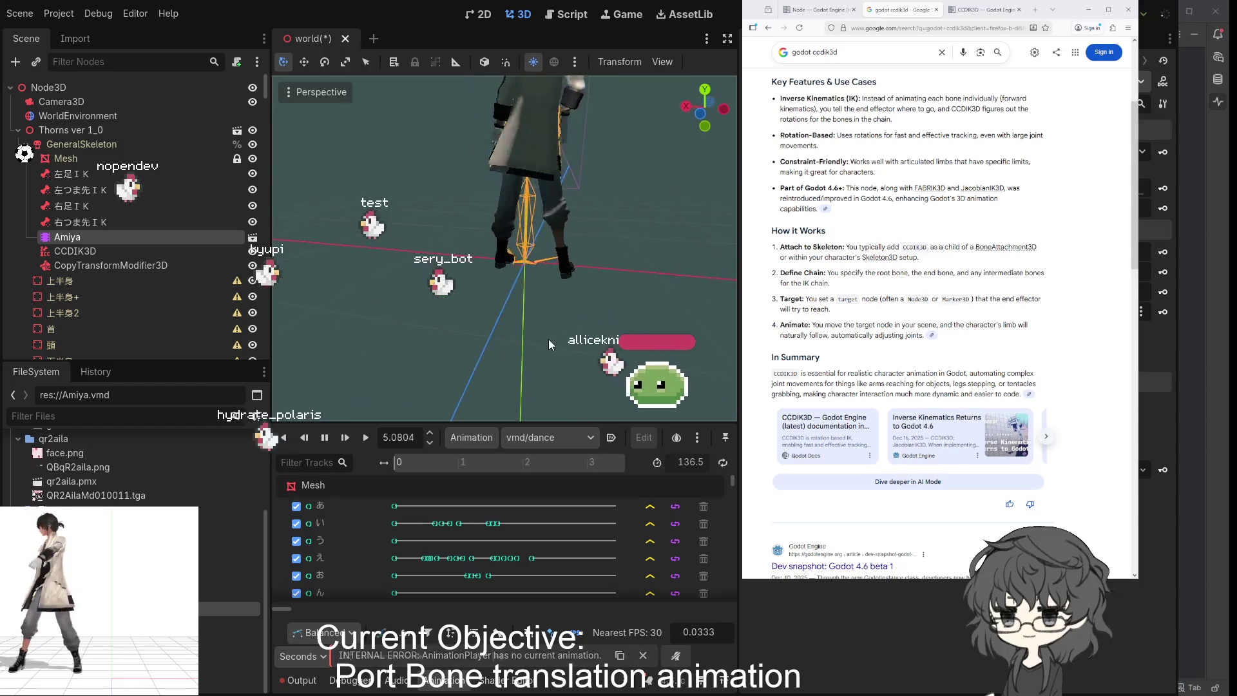
pyautogui.moveTo(541, 340); pyautogui.dragTo(564, 342)
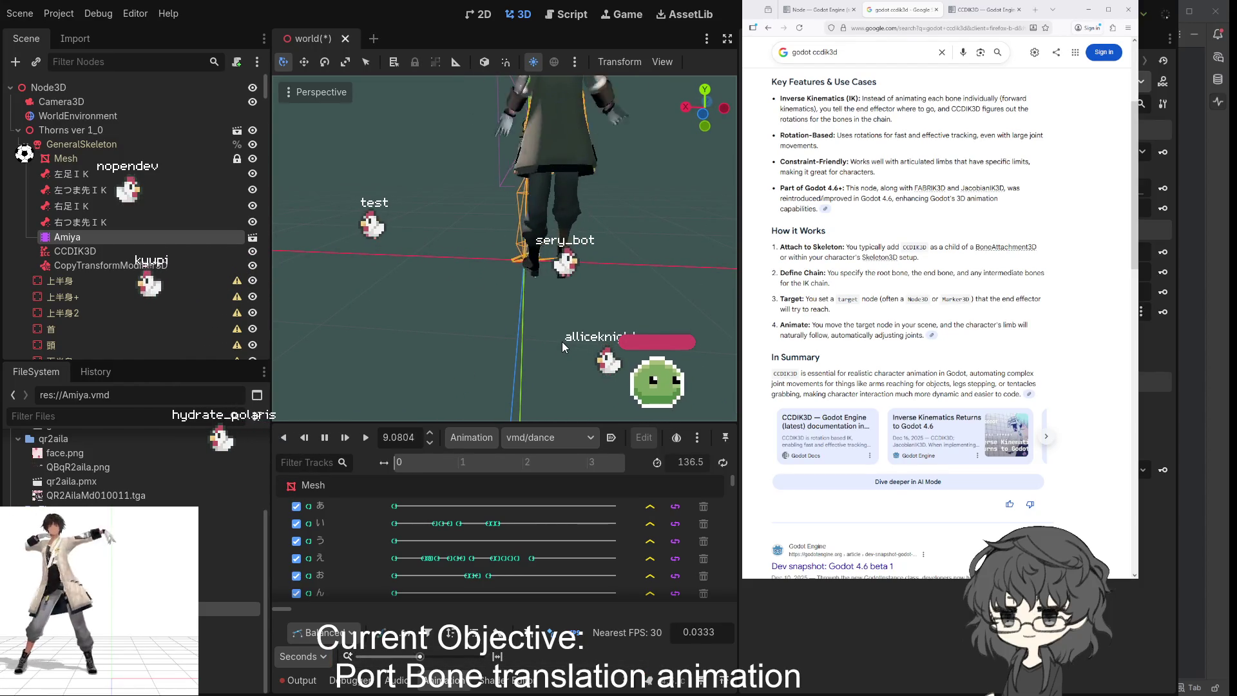
pyautogui.moveTo(562, 342); pyautogui.dragTo(396, 307)
pyautogui.moveTo(558, 296)
pyautogui.mouseDown()
pyautogui.moveTo(616, 353)
pyautogui.moveTo(608, 345)
pyautogui.mouseUp()
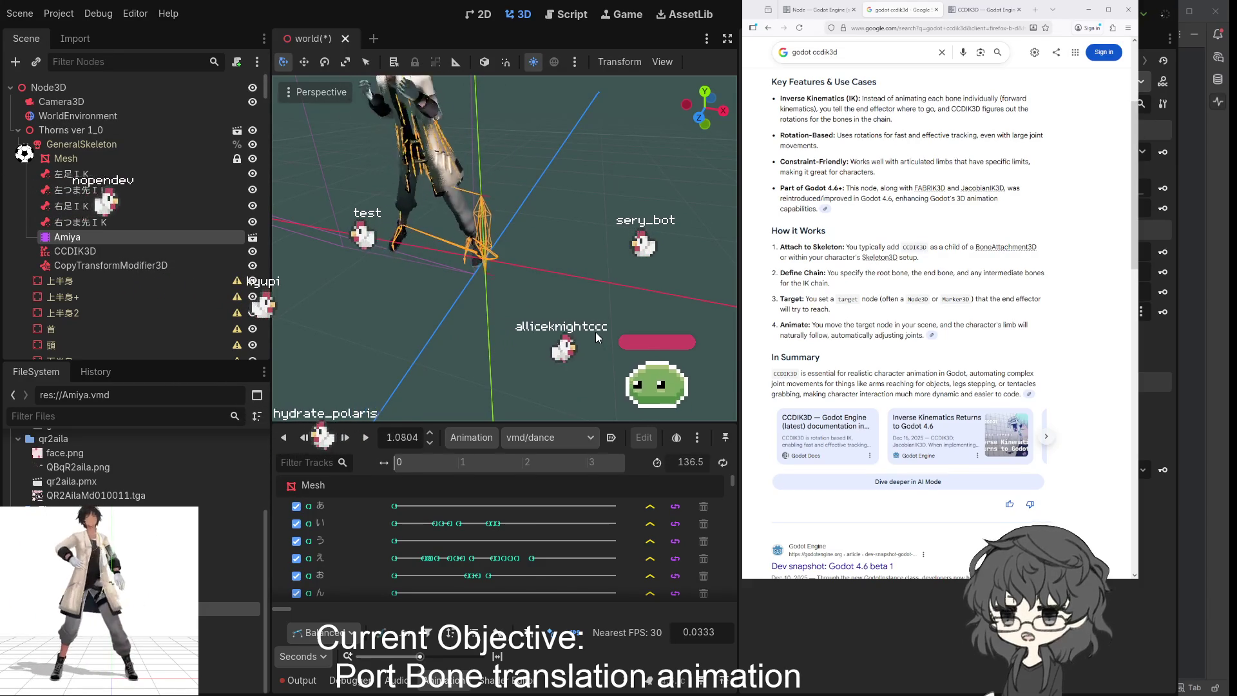
pyautogui.moveTo(595, 331)
pyautogui.mouseDown()
pyautogui.moveTo(572, 344)
pyautogui.moveTo(609, 298)
pyautogui.moveTo(625, 303)
pyautogui.mouseUp()
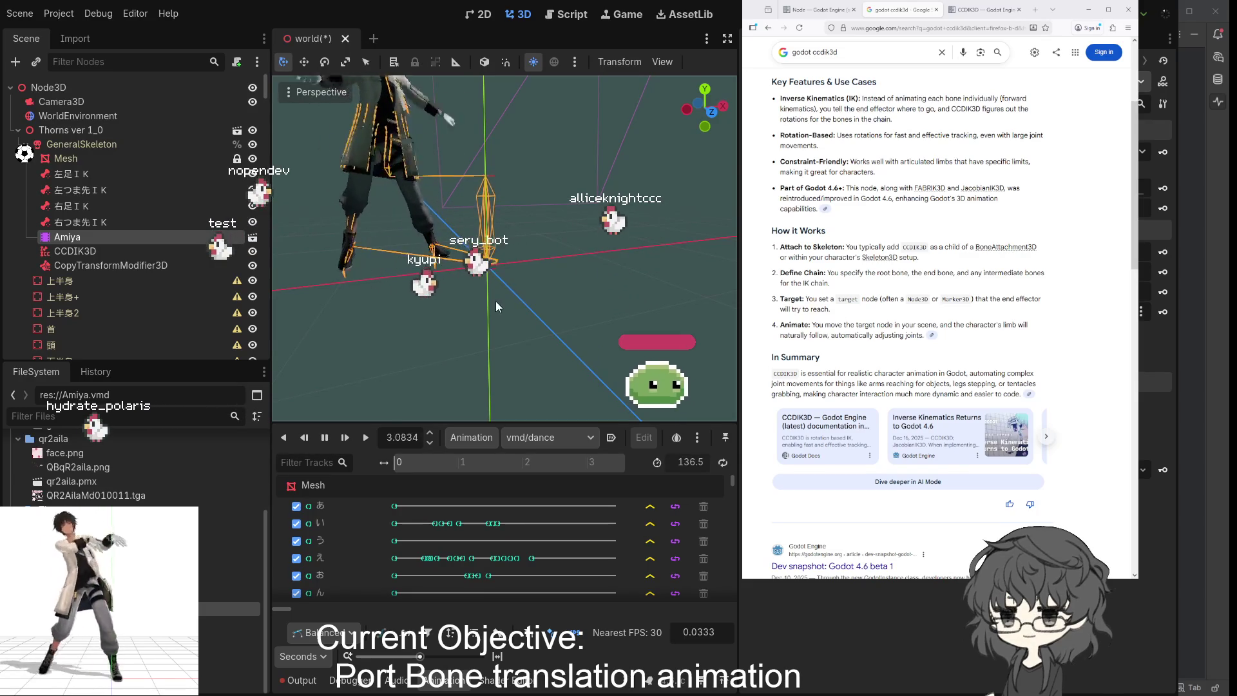
# - Reselect CCDIK3D, watch its leg chain from new angles, and restart the dance from the beginning
pyautogui.click(83, 255)
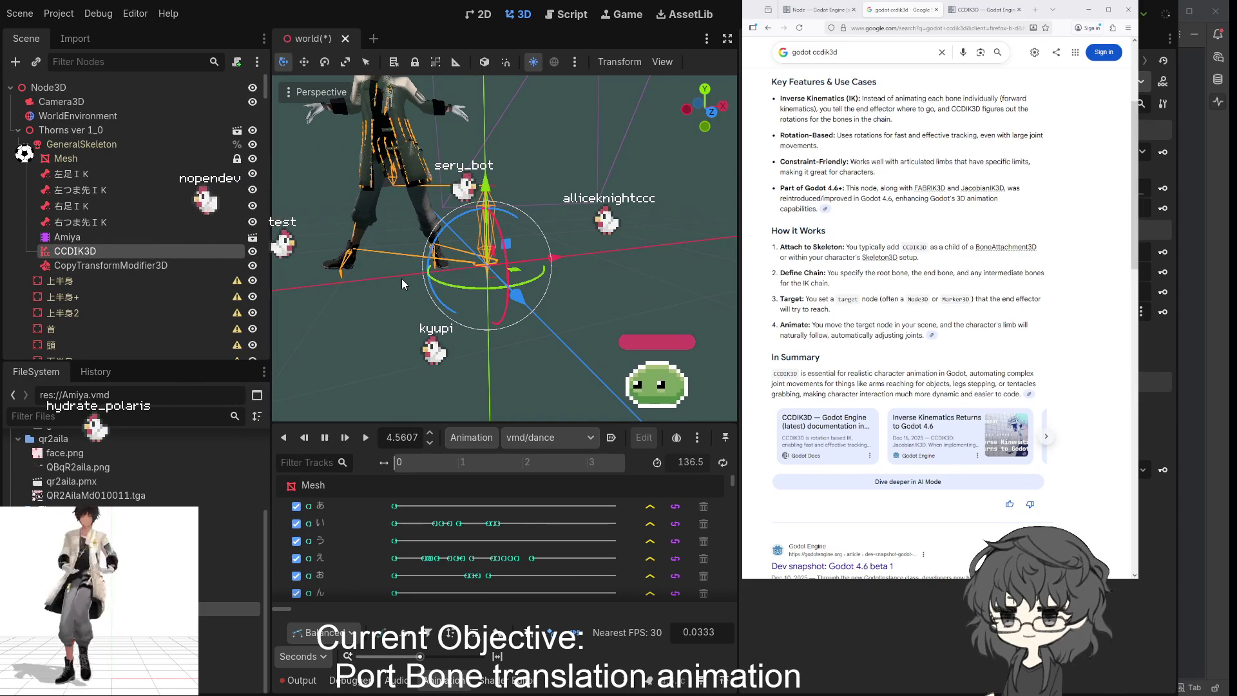
pyautogui.moveTo(401, 278)
pyautogui.mouseDown()
pyautogui.moveTo(402, 312)
pyautogui.moveTo(464, 323)
pyautogui.moveTo(509, 298)
pyautogui.moveTo(404, 306)
pyautogui.mouseUp()
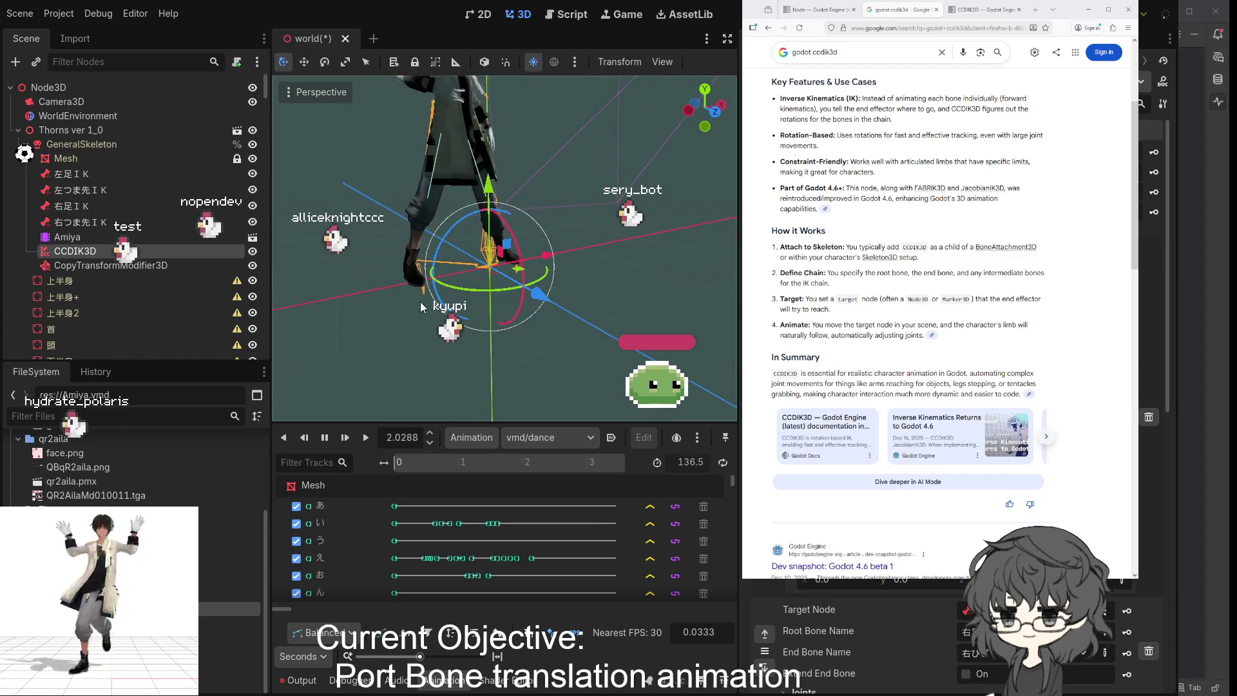
pyautogui.moveTo(392, 298)
pyautogui.mouseDown()
pyautogui.moveTo(385, 288)
pyautogui.moveTo(429, 307)
pyautogui.moveTo(373, 292)
pyautogui.moveTo(436, 304)
pyautogui.mouseUp()
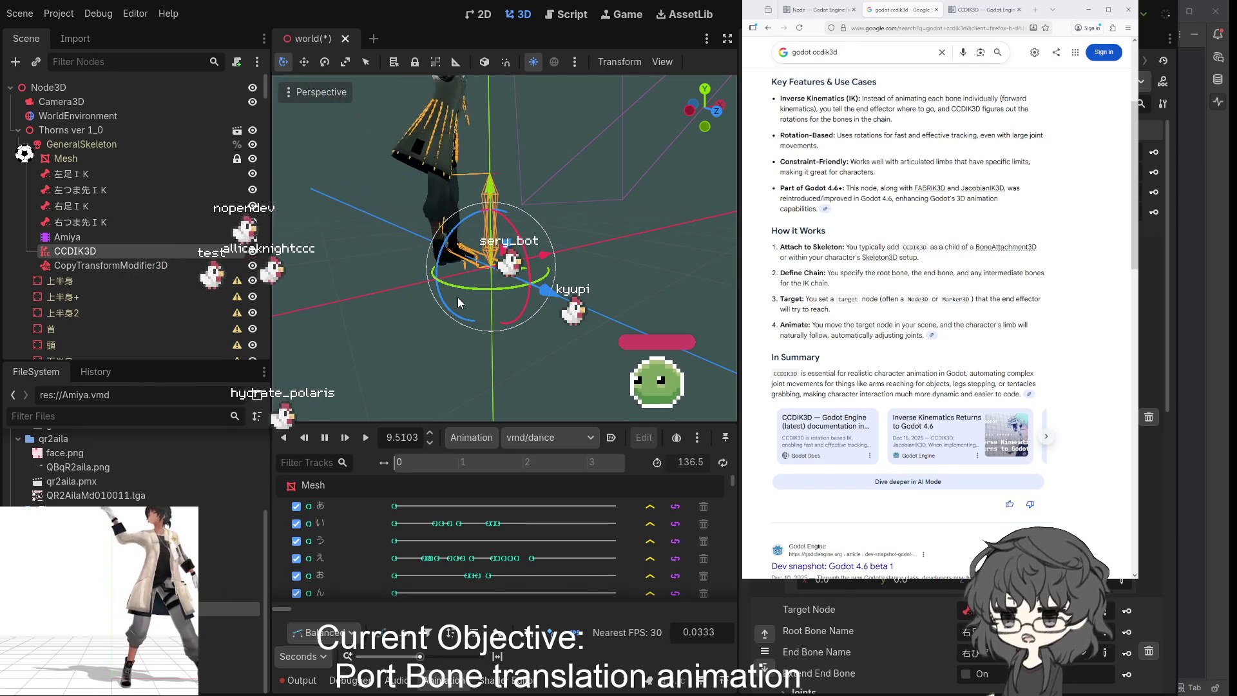
pyautogui.hotkey('shift', 'd')
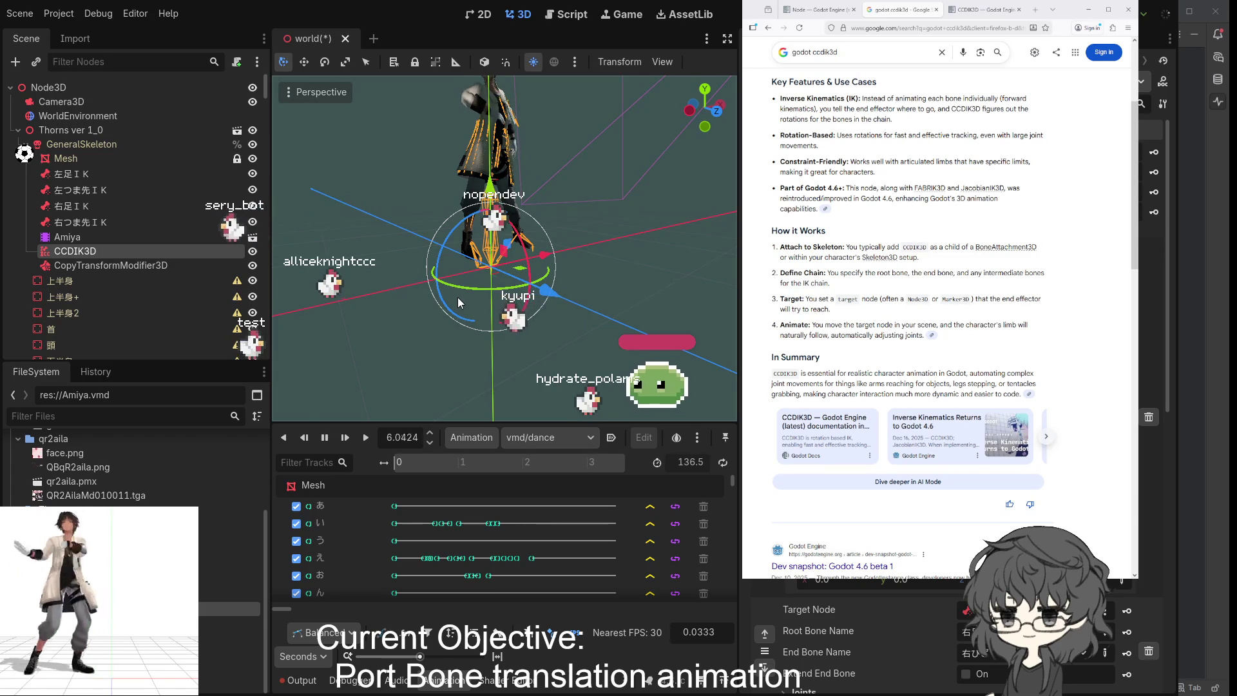
# - Stop the dance playback at 6.5333 seconds
pyautogui.press('s')
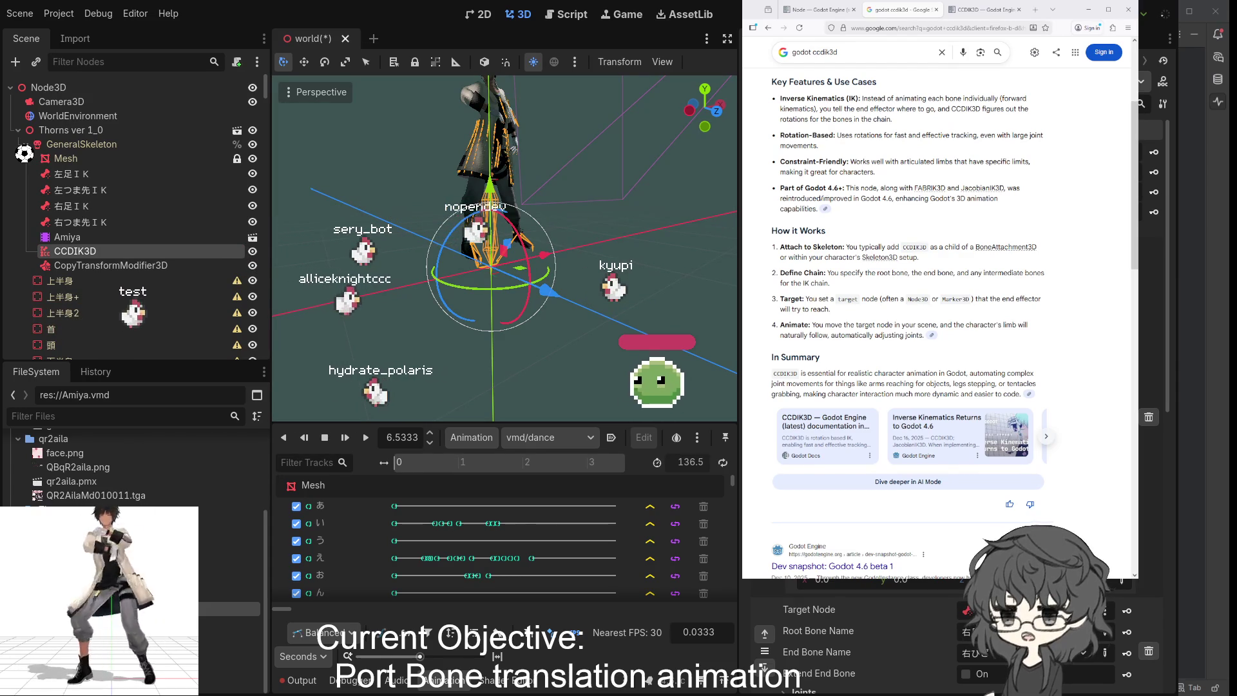
pyautogui.scroll(2, 876, 641)
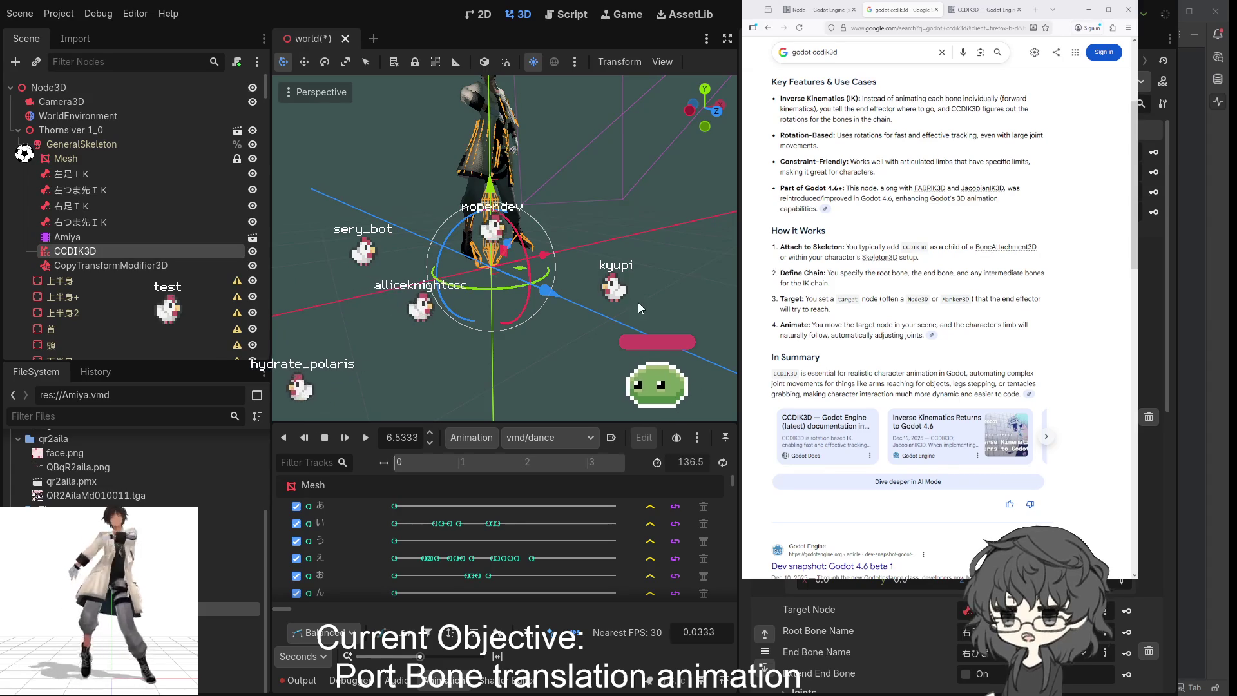
pyautogui.moveTo(583, 292)
pyautogui.mouseDown()
pyautogui.moveTo(725, 291)
pyautogui.moveTo(348, 348)
pyautogui.moveTo(522, 335)
pyautogui.moveTo(457, 340)
pyautogui.mouseUp()
pyautogui.moveTo(439, 348)
pyautogui.mouseDown()
pyautogui.moveTo(611, 316)
pyautogui.moveTo(552, 365)
pyautogui.mouseUp()
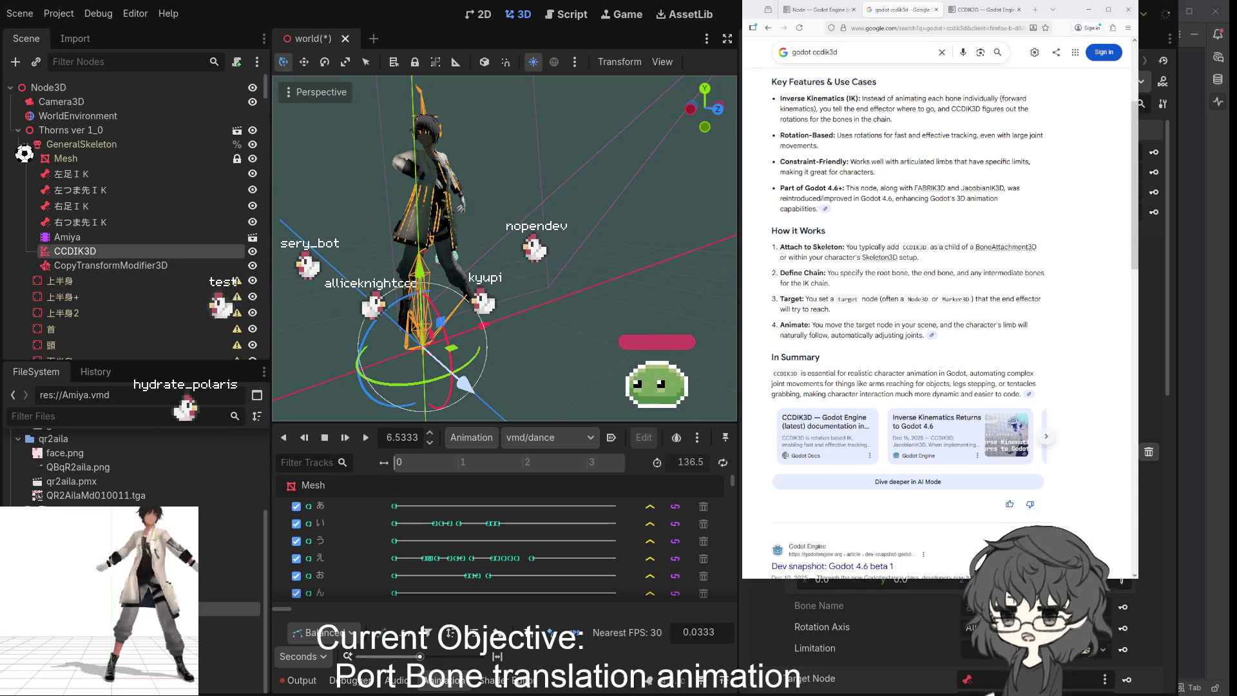
# - Zoom in on the CCDIK3D-posed legs at the paused 6.5333-second frame
pyautogui.scroll(3, 863, 619)
pyautogui.scroll(-3, 864, 625)
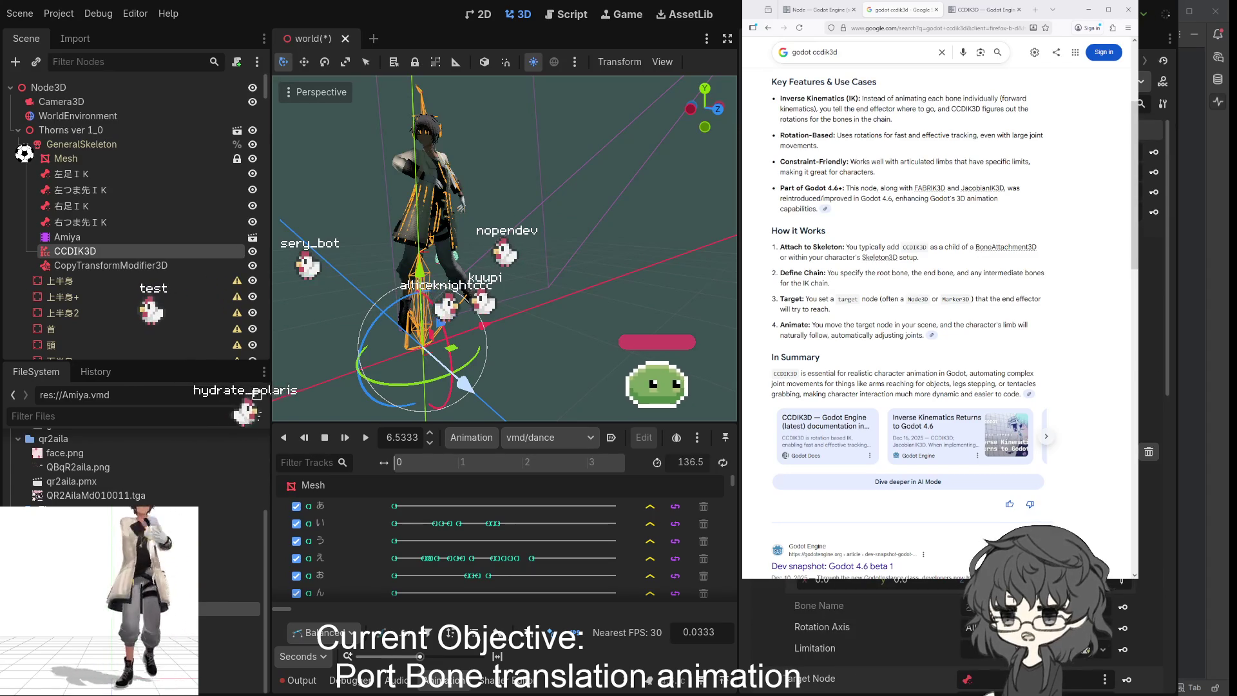
pyautogui.scroll(3, 863, 622)
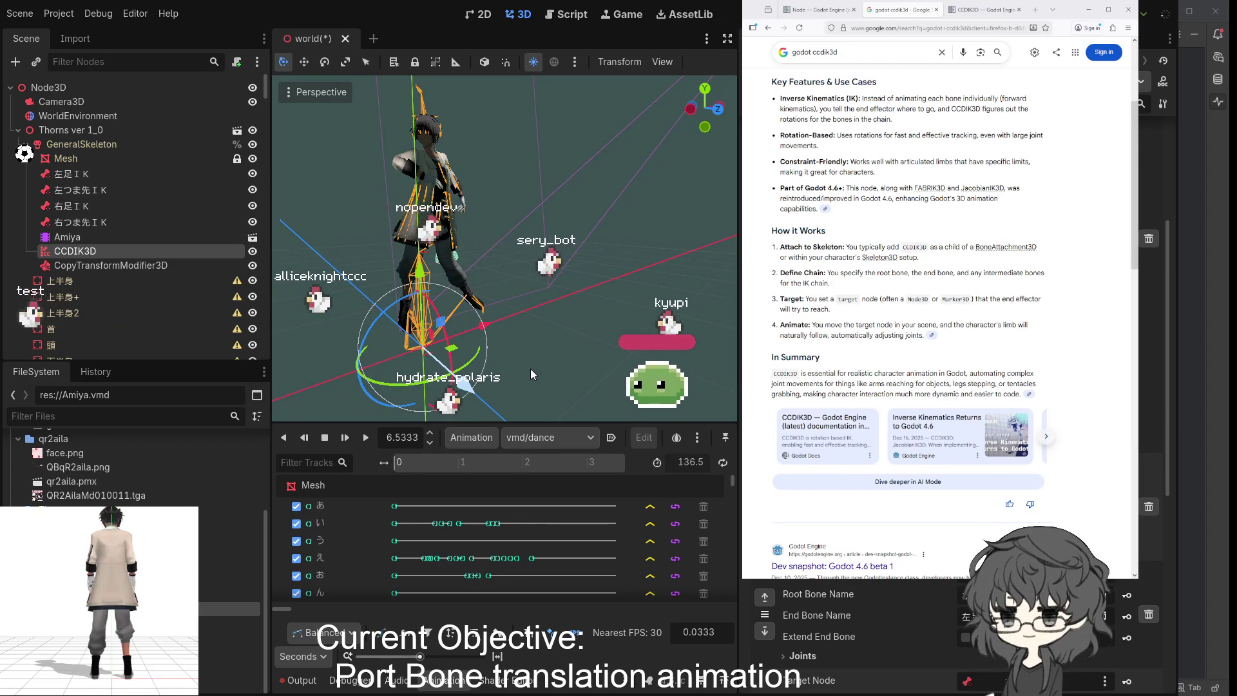
pyautogui.moveTo(531, 369)
pyautogui.mouseDown()
pyautogui.moveTo(687, 348)
pyautogui.moveTo(338, 350)
pyautogui.moveTo(368, 336)
pyautogui.moveTo(304, 349)
pyautogui.moveTo(653, 266)
pyautogui.moveTo(689, 294)
pyautogui.moveTo(589, 230)
pyautogui.moveTo(489, 280)
pyautogui.moveTo(593, 288)
pyautogui.moveTo(506, 278)
pyautogui.mouseUp()
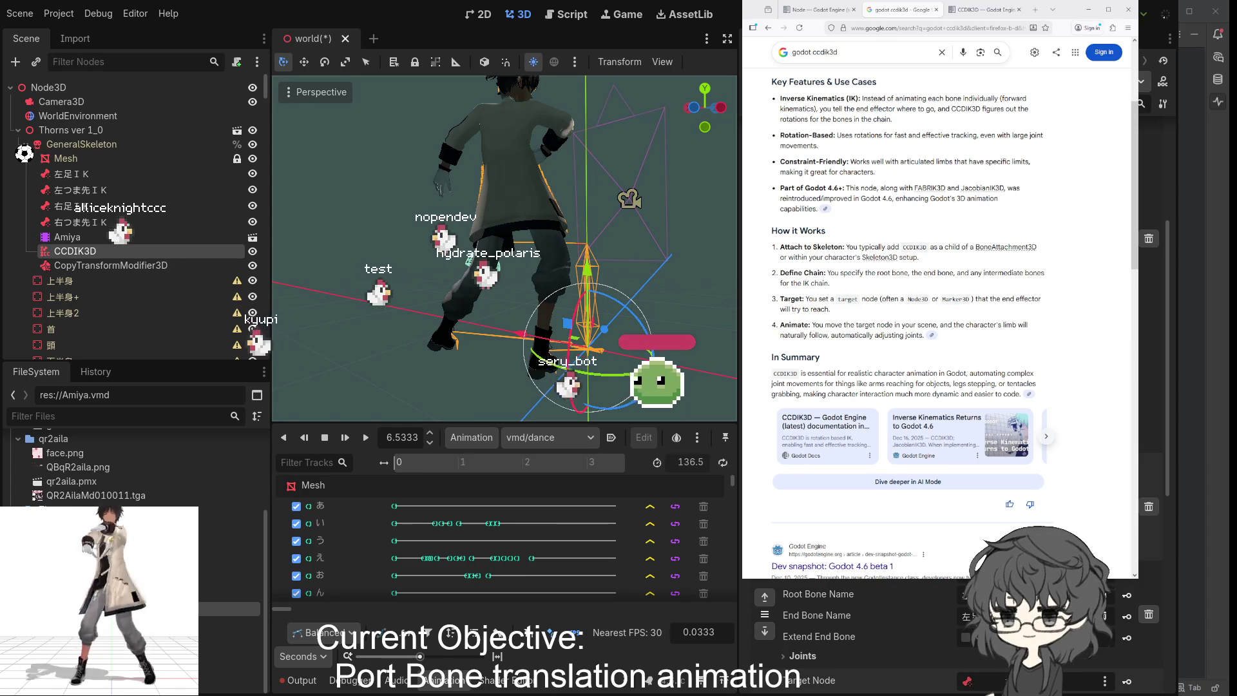
pyautogui.scroll(-2, 935, 638)
pyautogui.scroll(-3, 934, 638)
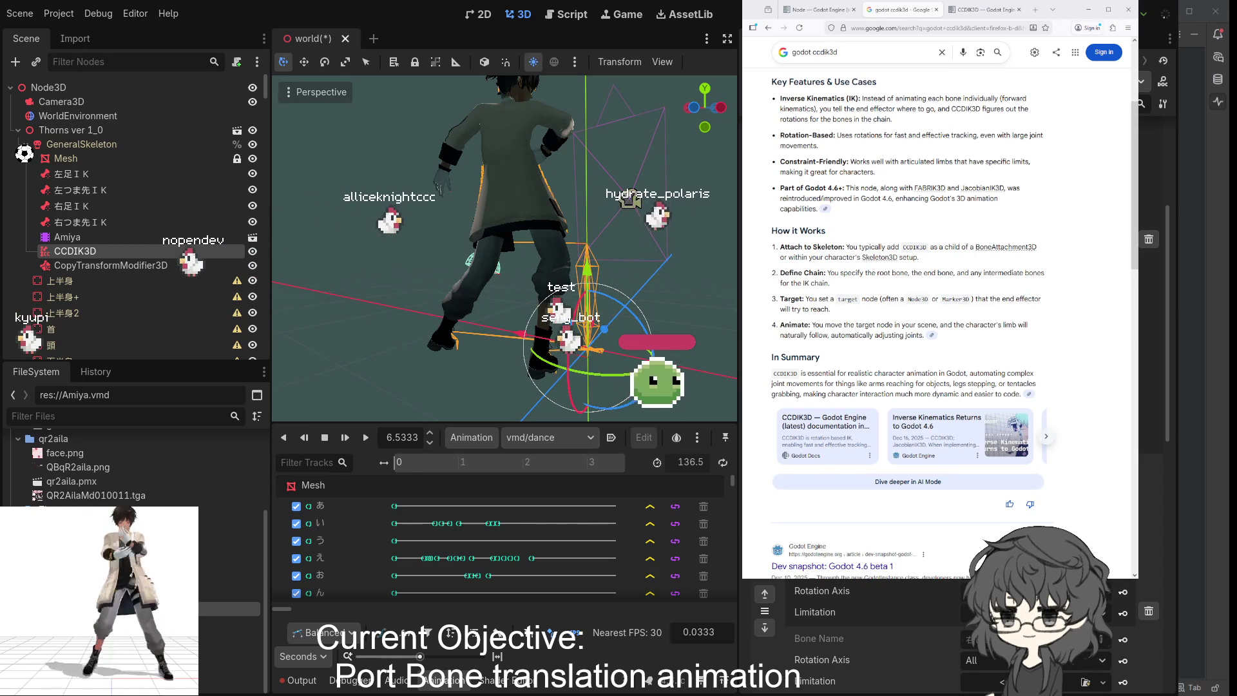
pyautogui.scroll(-2, 838, 638)
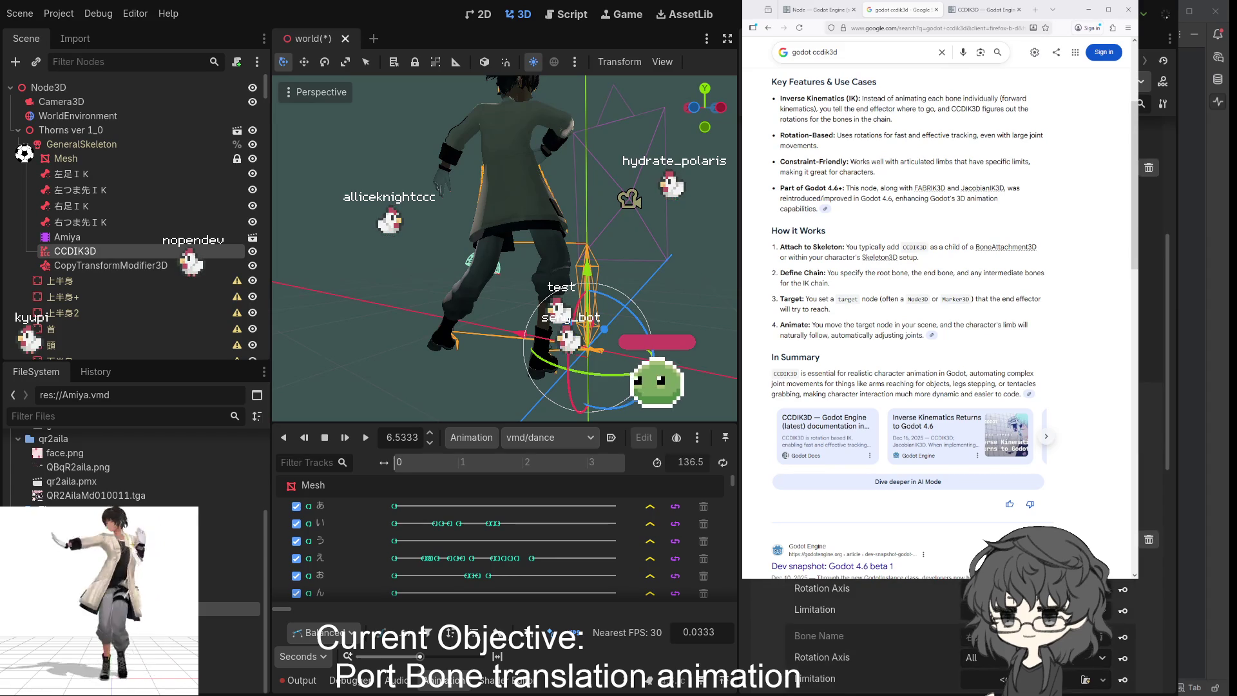
pyautogui.scroll(-4, 838, 638)
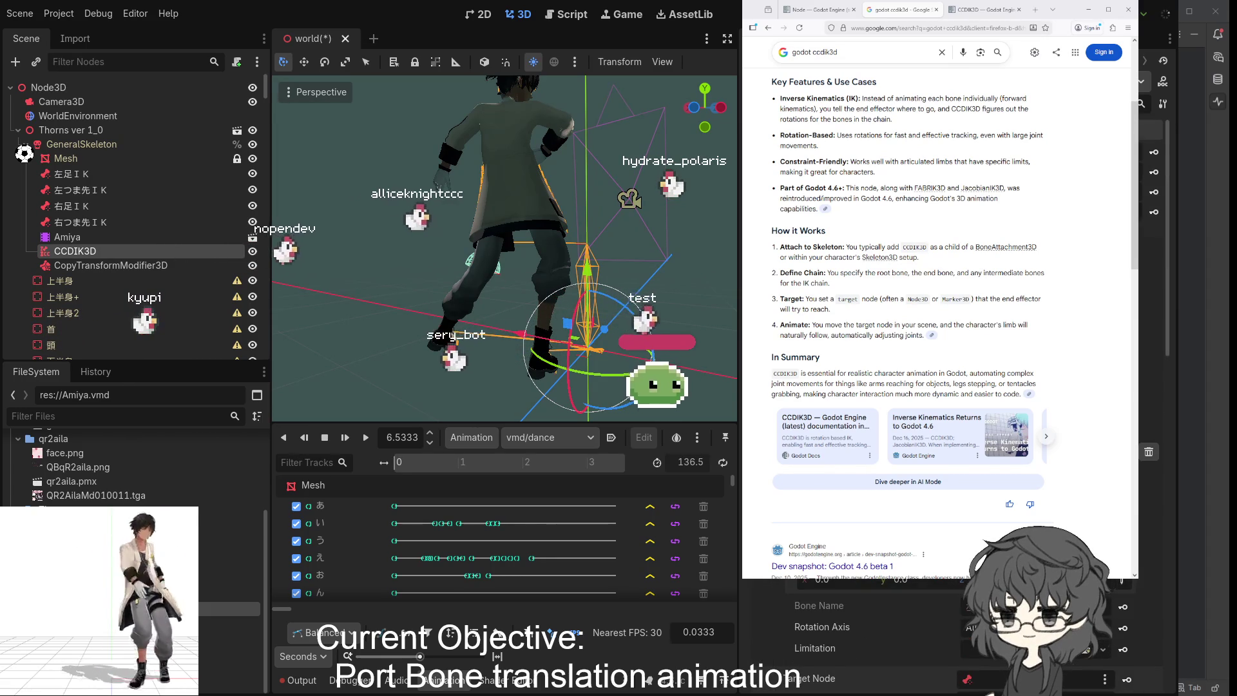
pyautogui.scroll(-2, 837, 637)
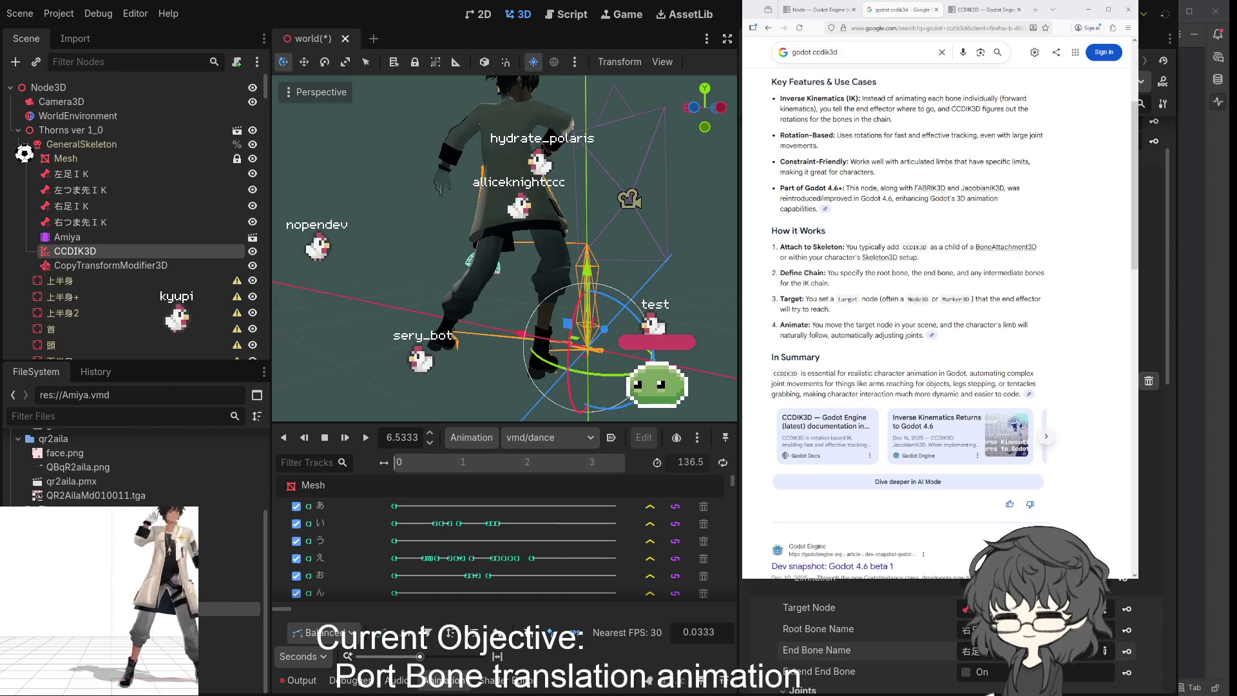
pyautogui.scroll(-2, 838, 638)
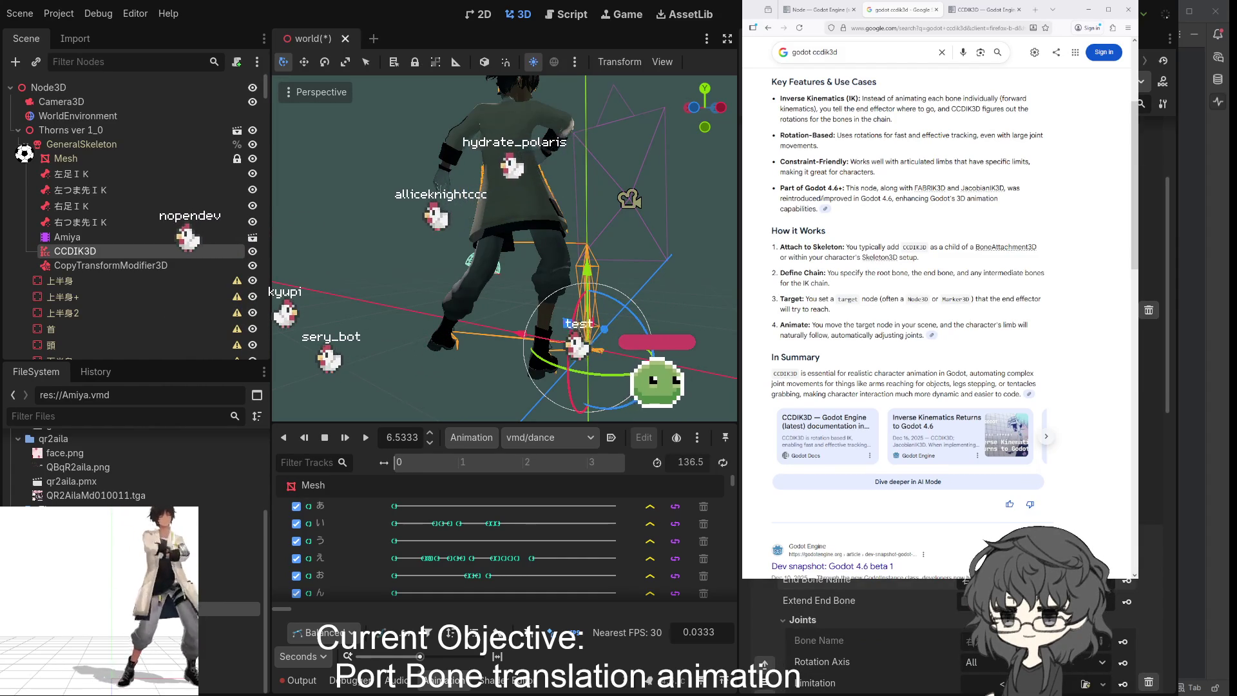
pyautogui.scroll(-2, 837, 638)
pyautogui.scroll(-2, 837, 638)
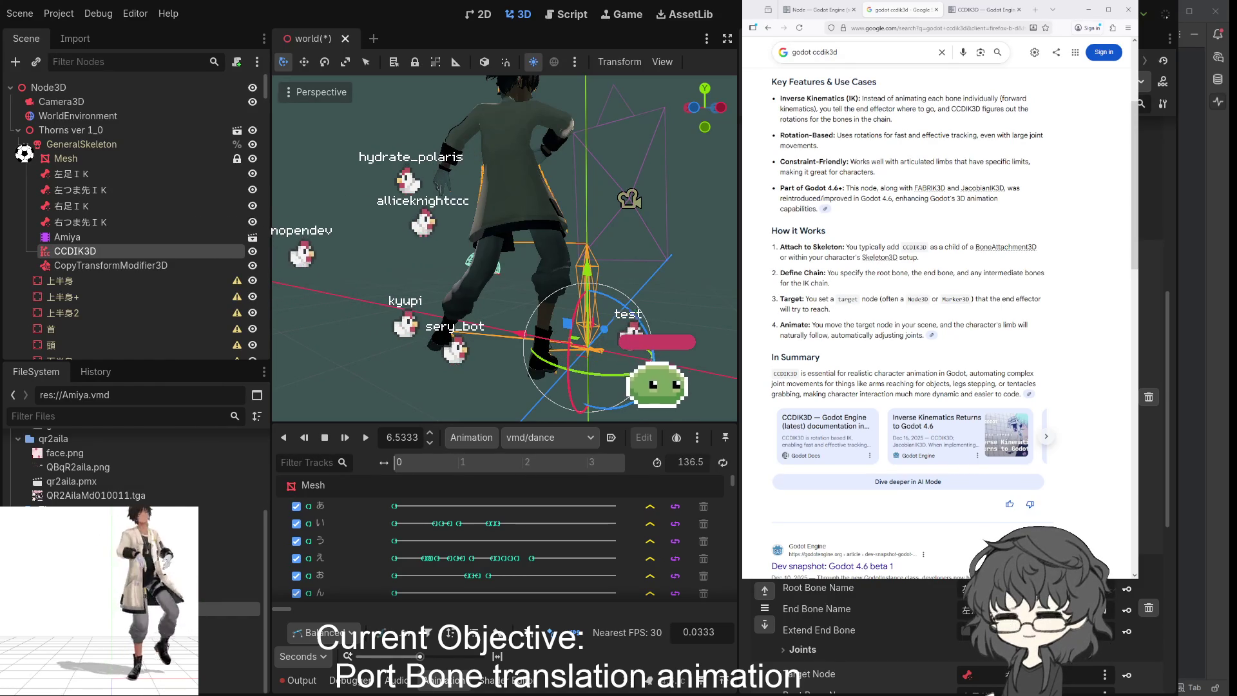
# - Give the leg joint a cone rotation limit and orbit to an elevated front view of the legs
pyautogui.click(802, 649)
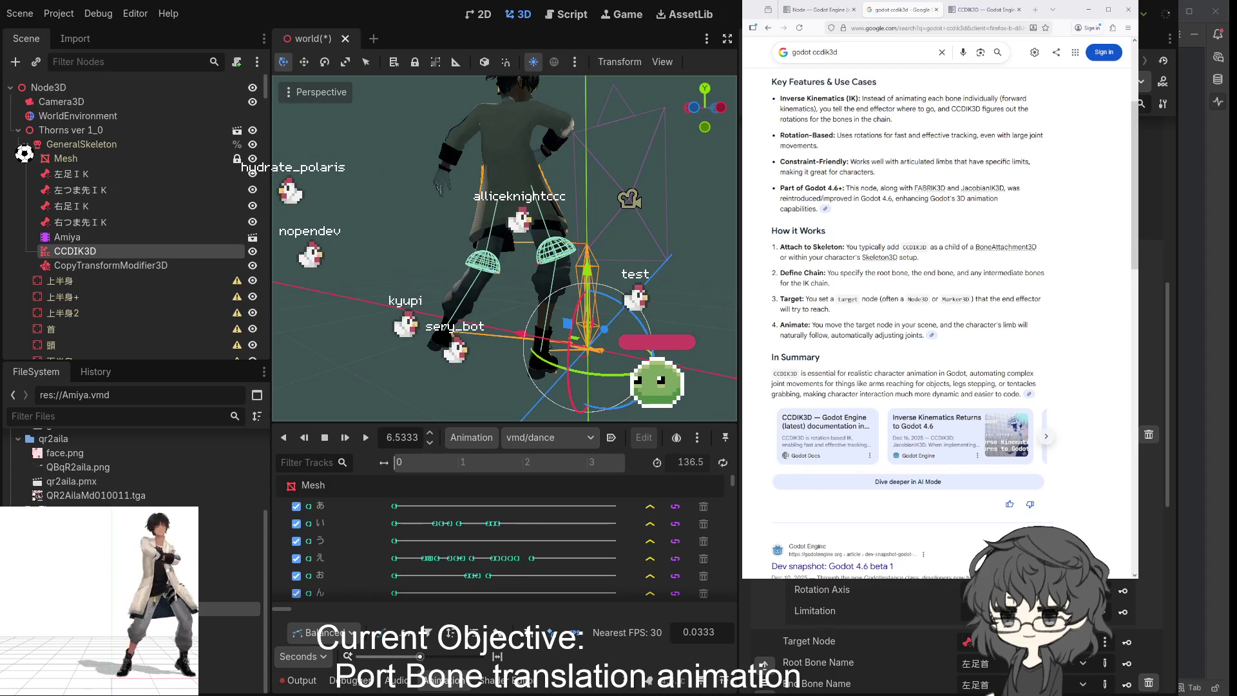
pyautogui.moveTo(515, 351); pyautogui.dragTo(555, 348)
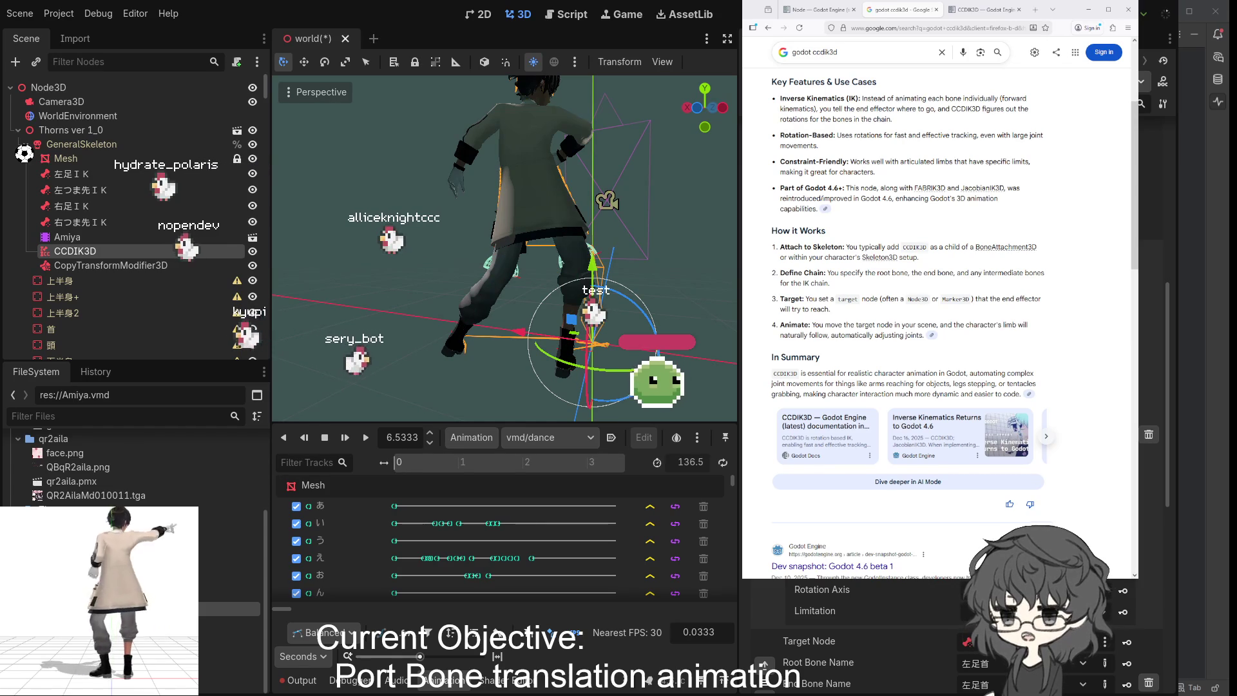
pyautogui.moveTo(451, 386)
pyautogui.mouseDown()
pyautogui.moveTo(592, 406)
pyautogui.moveTo(549, 376)
pyautogui.moveTo(585, 385)
pyautogui.moveTo(458, 331)
pyautogui.moveTo(511, 335)
pyautogui.moveTo(558, 318)
pyautogui.mouseUp()
pyautogui.scroll(3, 436, 303)
pyautogui.moveTo(435, 302)
pyautogui.mouseDown()
pyautogui.moveTo(459, 353)
pyautogui.moveTo(555, 312)
pyautogui.moveTo(452, 329)
pyautogui.mouseUp()
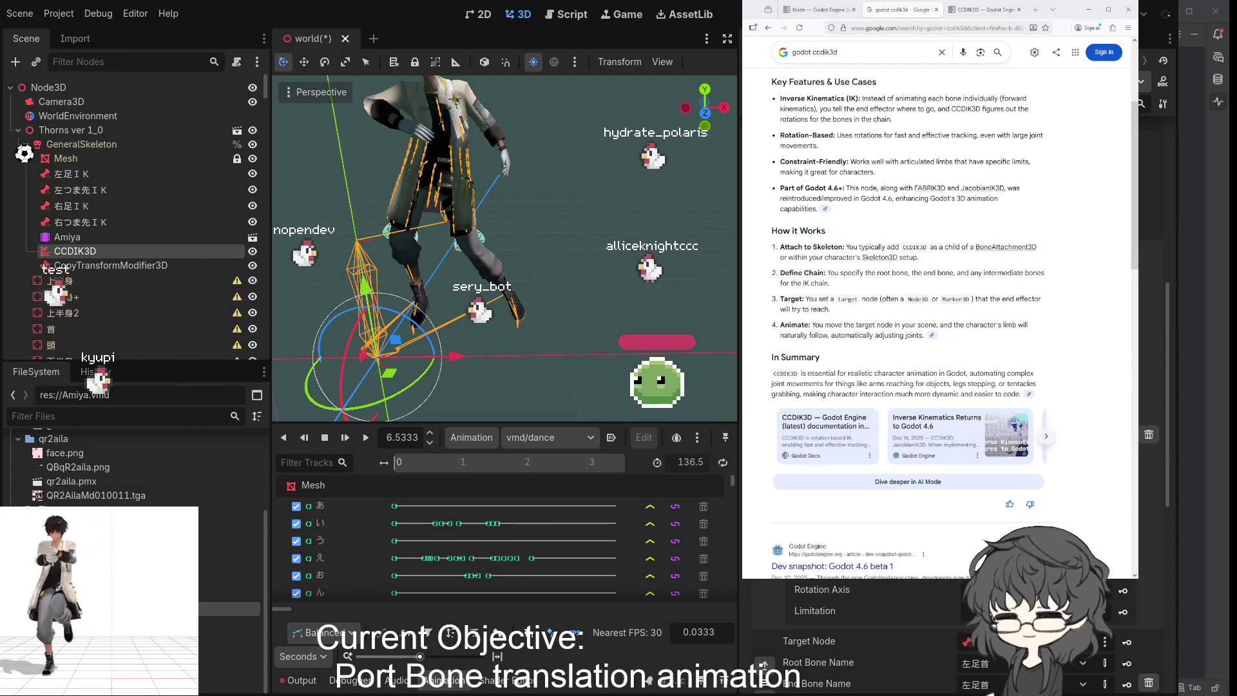
# - Zoom in and out on the legs to inspect the dome-shaped limit gizmos
pyautogui.scroll(2, 902, 631)
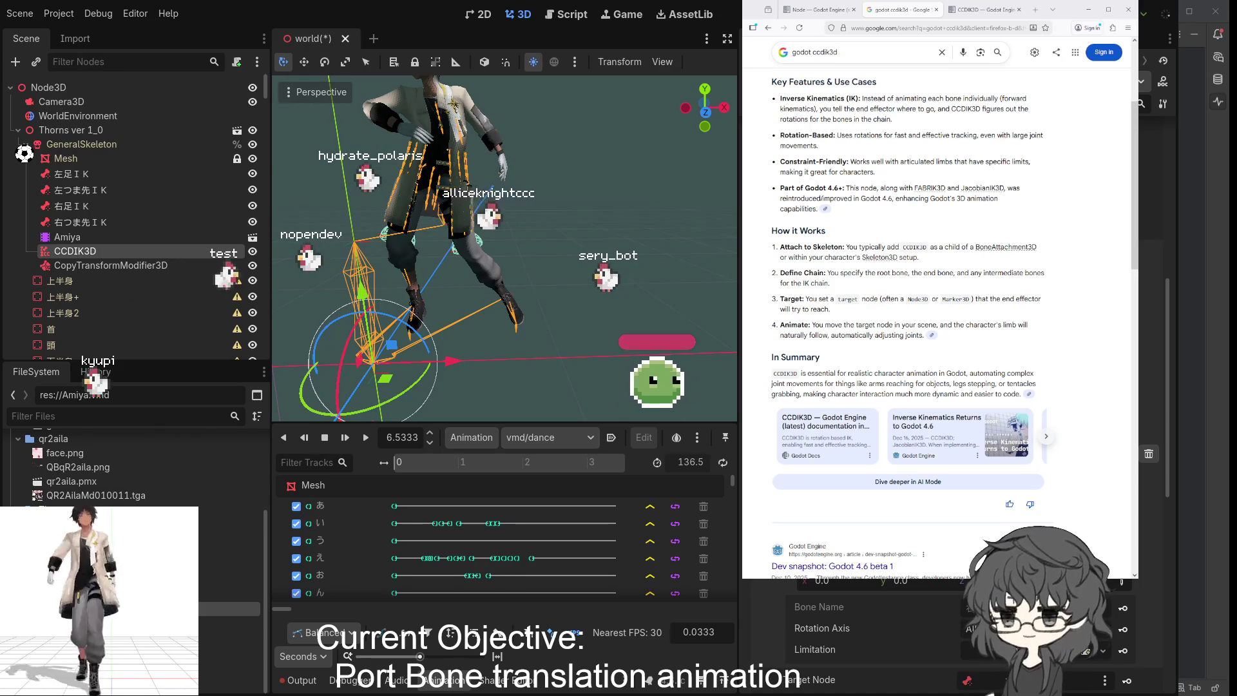
pyautogui.scroll(2, 902, 631)
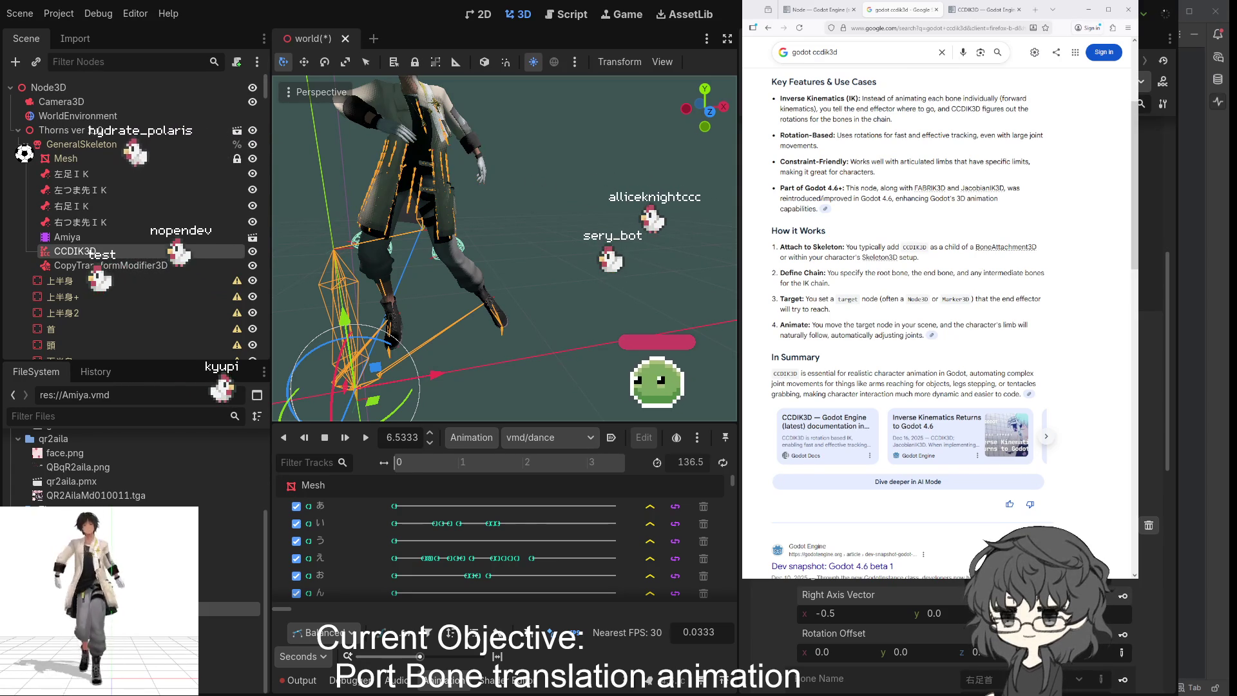
pyautogui.scroll(-3, 838, 638)
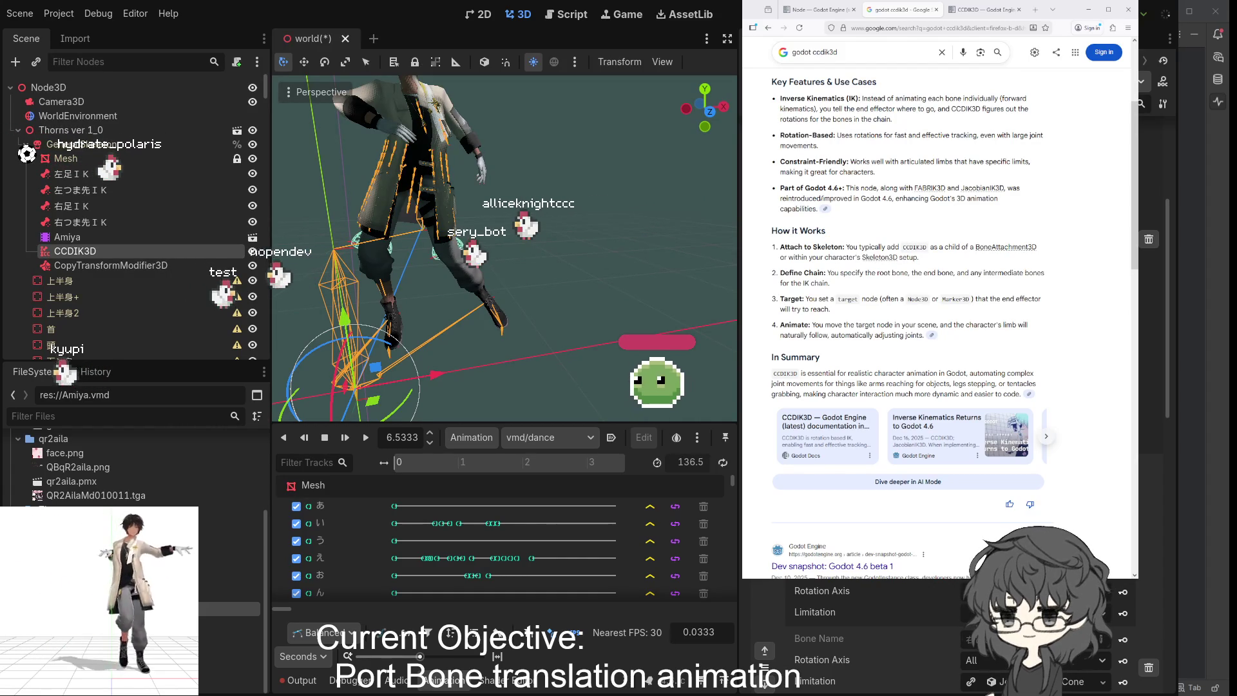
pyautogui.scroll(1, 870, 632)
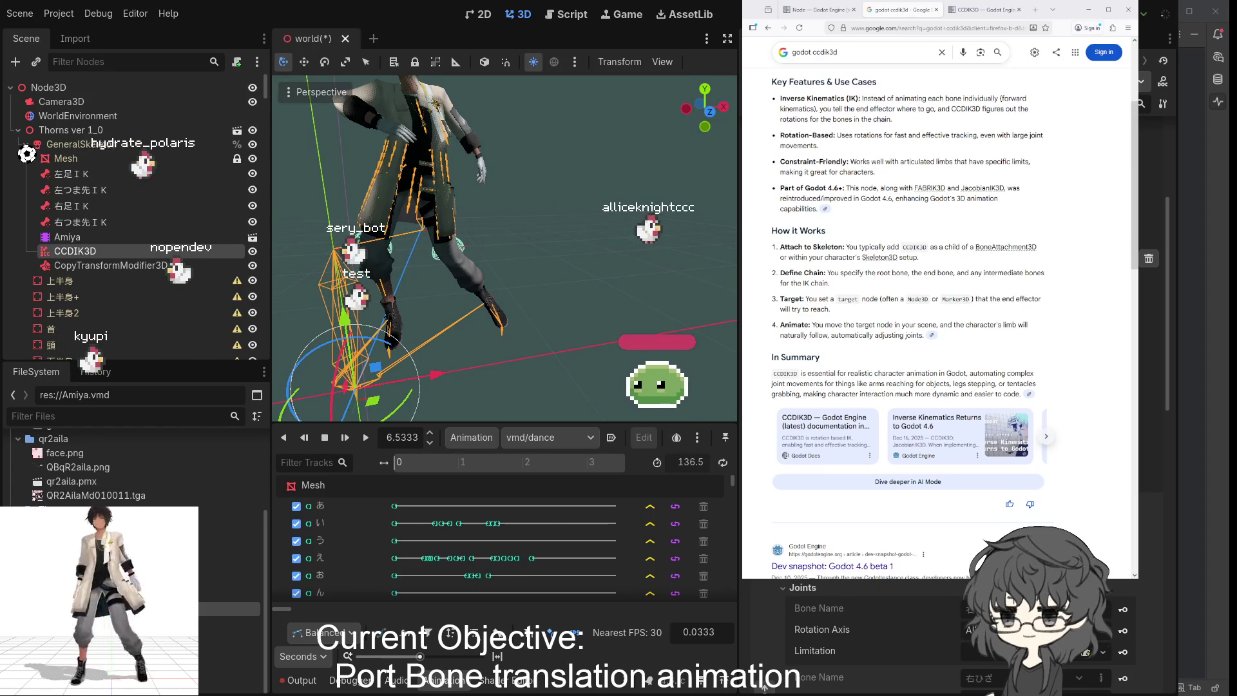
pyautogui.scroll(-1, 869, 638)
pyautogui.scroll(1, 870, 637)
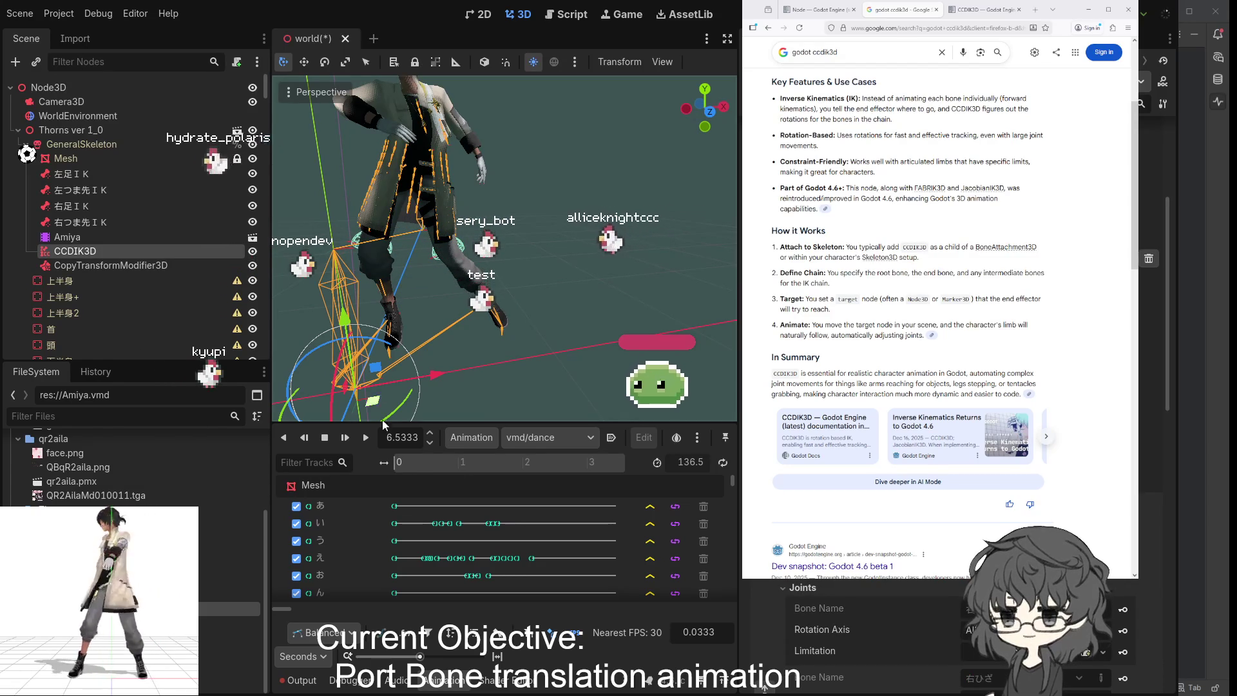
# - Play vmd/dance and view the rotation-limited IK legs from several sides, ending on the front view
pyautogui.click(366, 438)
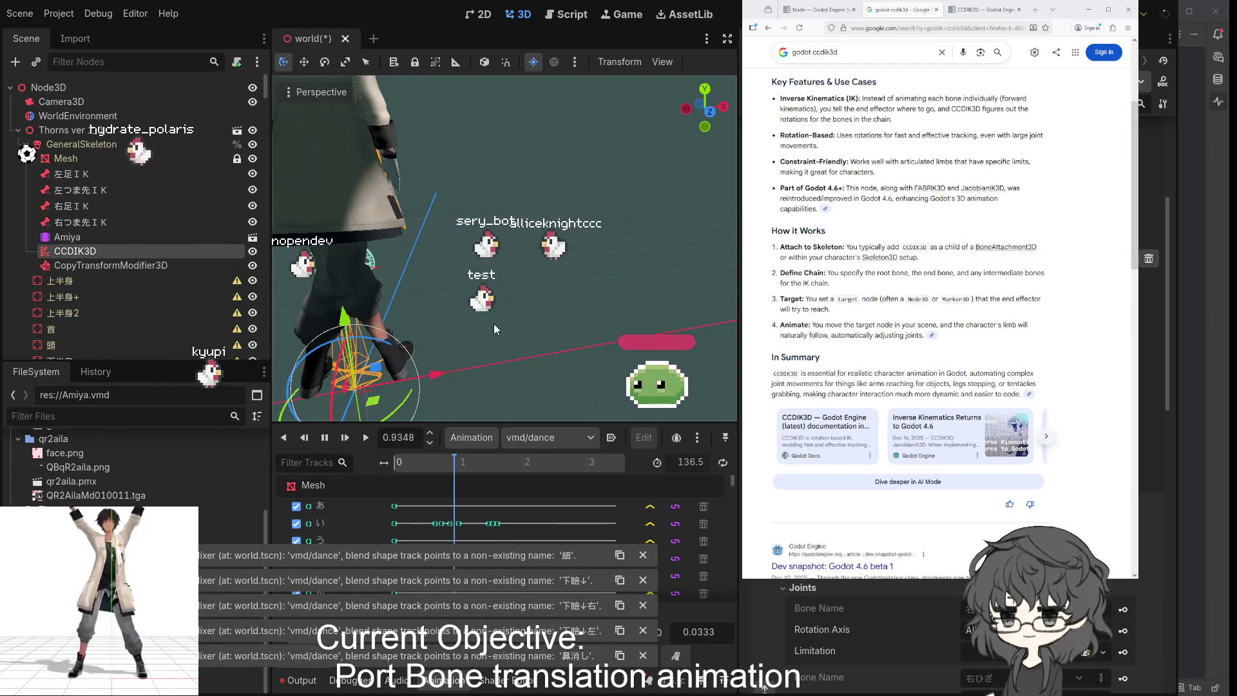
pyautogui.scroll(-3, 509, 319)
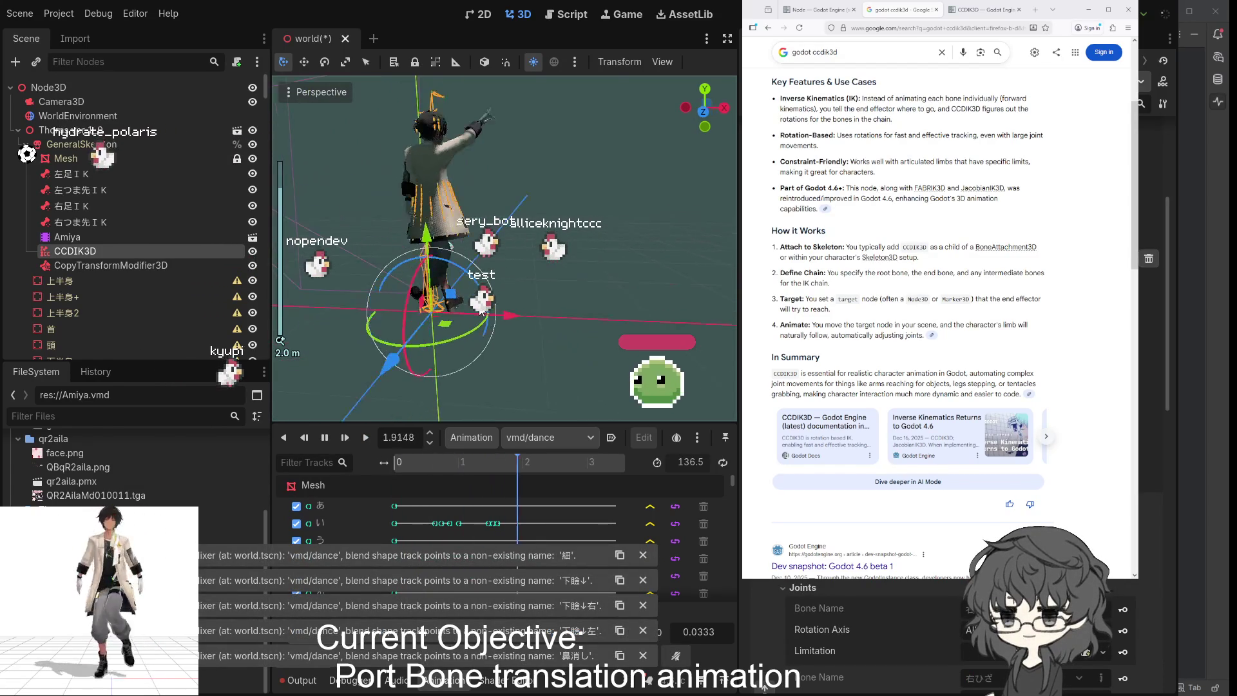
pyautogui.moveTo(481, 311)
pyautogui.mouseDown()
pyautogui.moveTo(296, 266)
pyautogui.moveTo(147, 295)
pyautogui.moveTo(587, 284)
pyautogui.moveTo(564, 301)
pyautogui.moveTo(496, 288)
pyautogui.mouseUp()
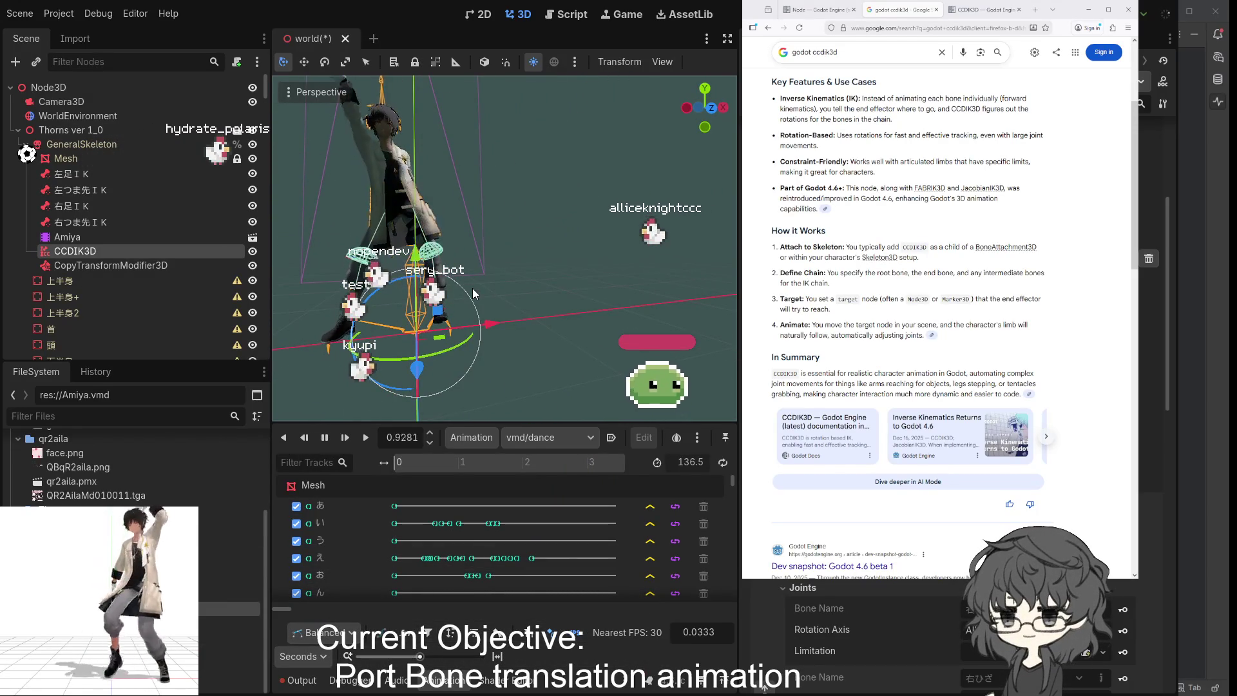
pyautogui.moveTo(508, 271)
pyautogui.mouseDown()
pyautogui.moveTo(549, 315)
pyautogui.moveTo(550, 285)
pyautogui.moveTo(522, 300)
pyautogui.mouseUp()
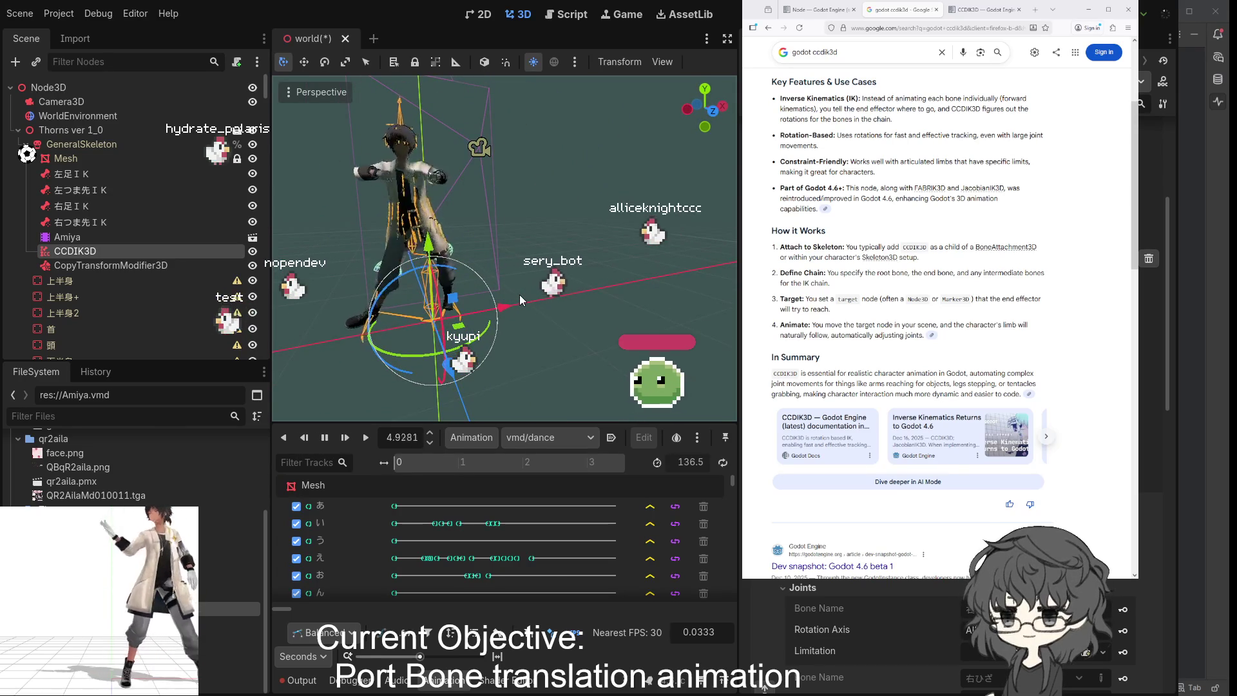
pyautogui.scroll(-2, 519, 299)
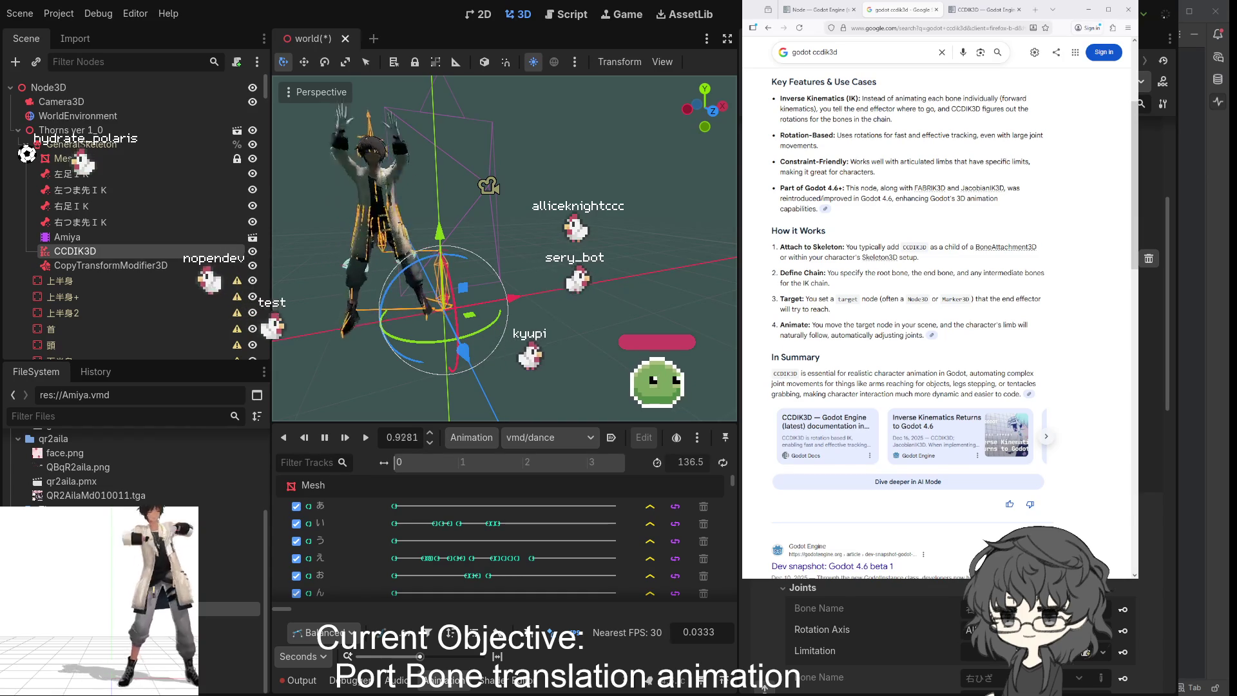
pyautogui.moveTo(489, 303); pyautogui.dragTo(451, 349)
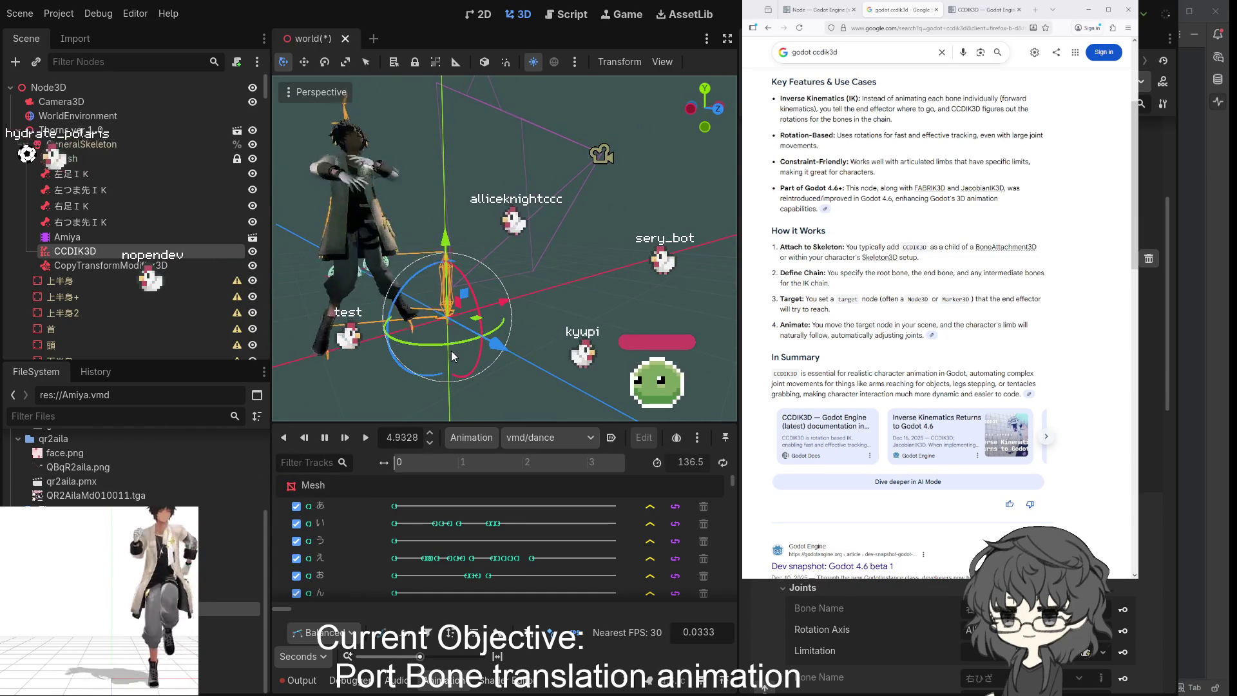
pyautogui.moveTo(451, 350); pyautogui.dragTo(423, 349)
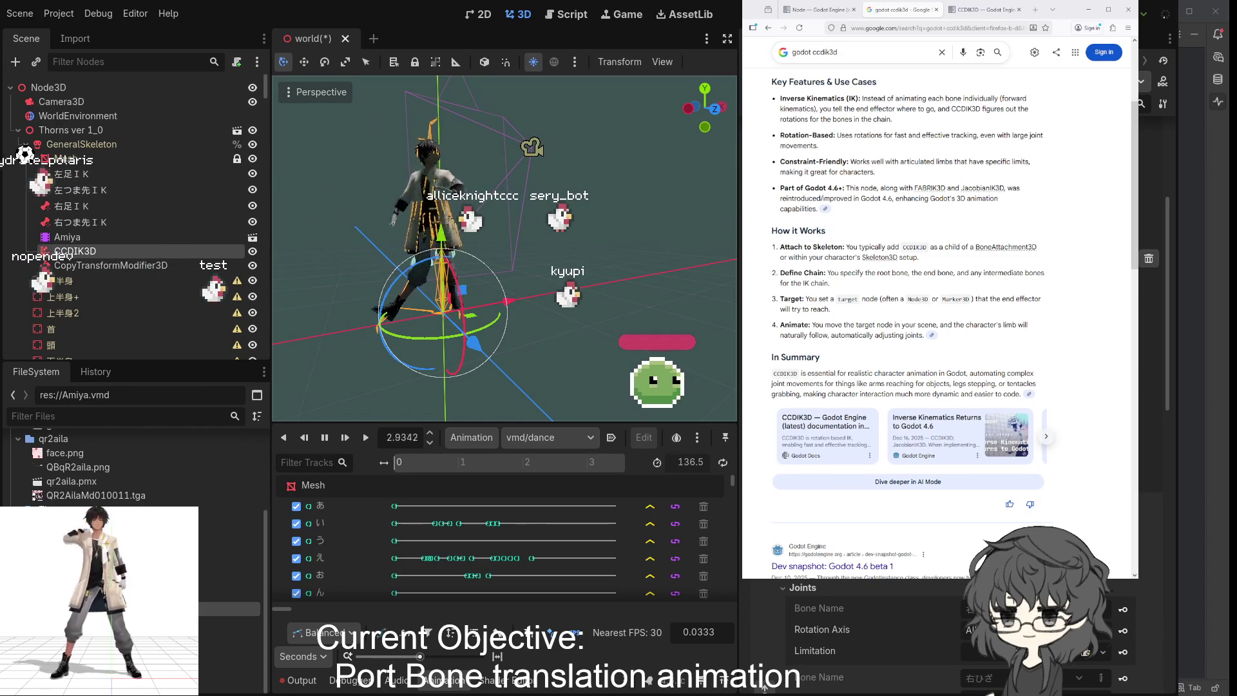
pyautogui.scroll(4, 422, 288)
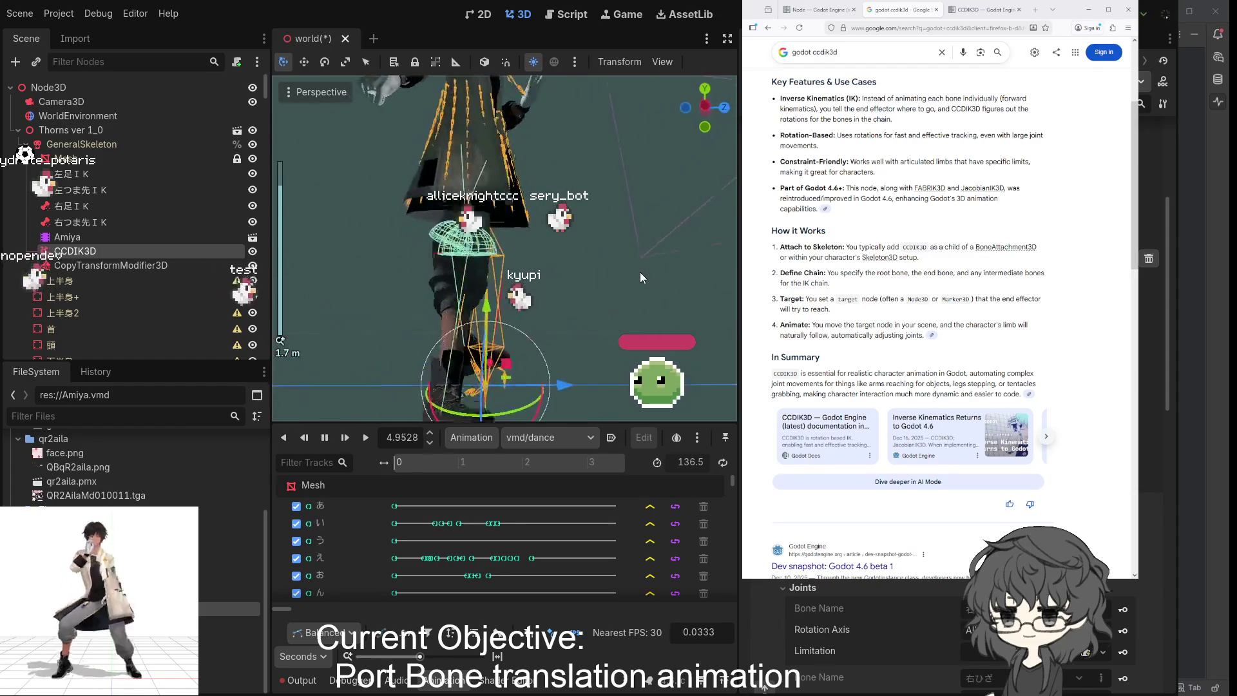
pyautogui.press('KP_1')
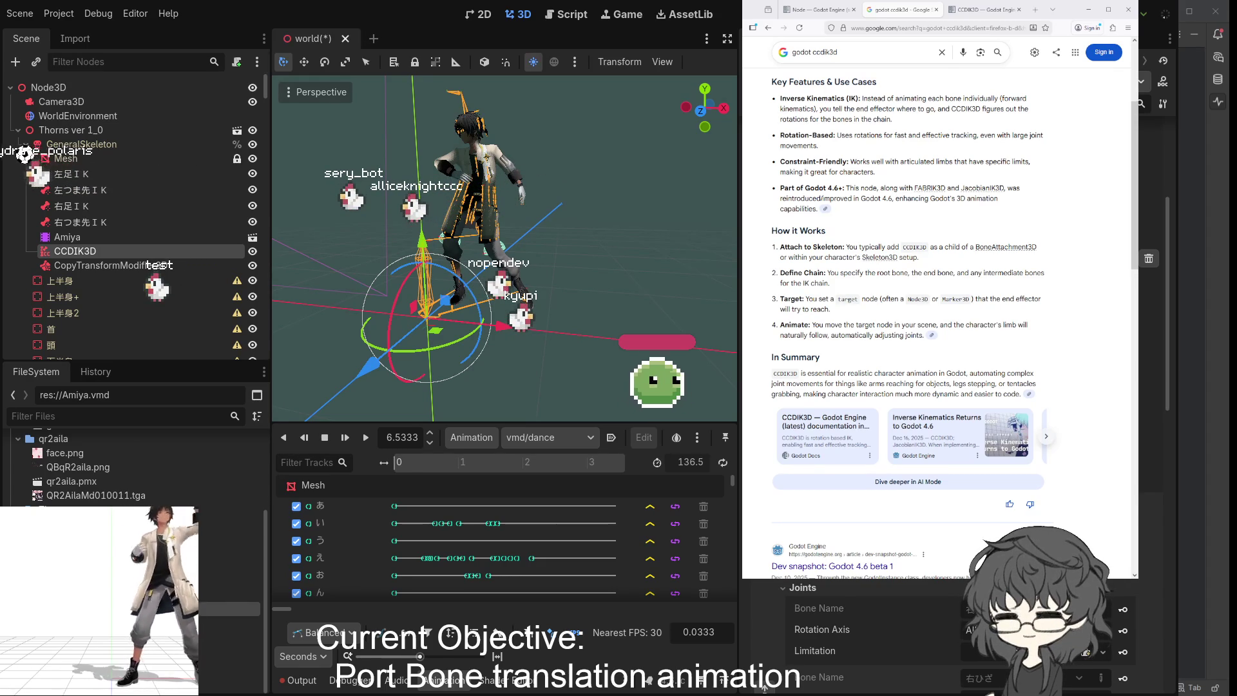
# - Replay vmd/dance from the start with the CCDIK3D leg IK applied
pyautogui.scroll(-2, 902, 638)
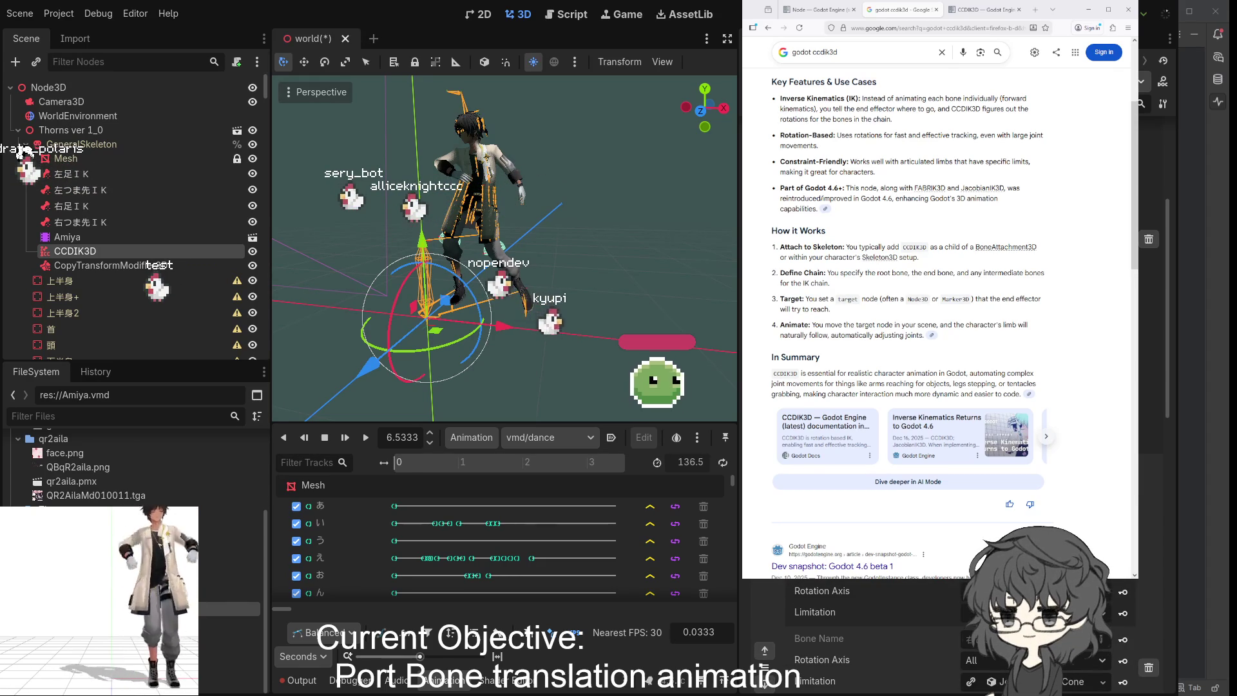
pyautogui.scroll(4, 857, 638)
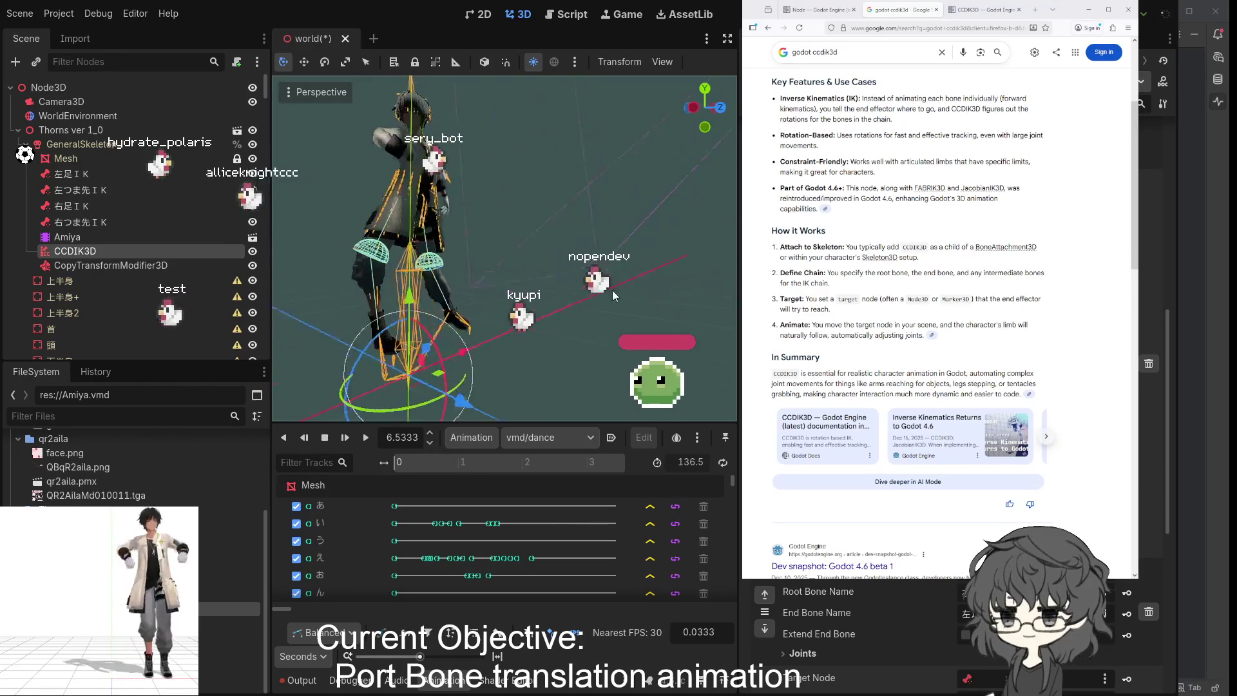
pyautogui.click(366, 438)
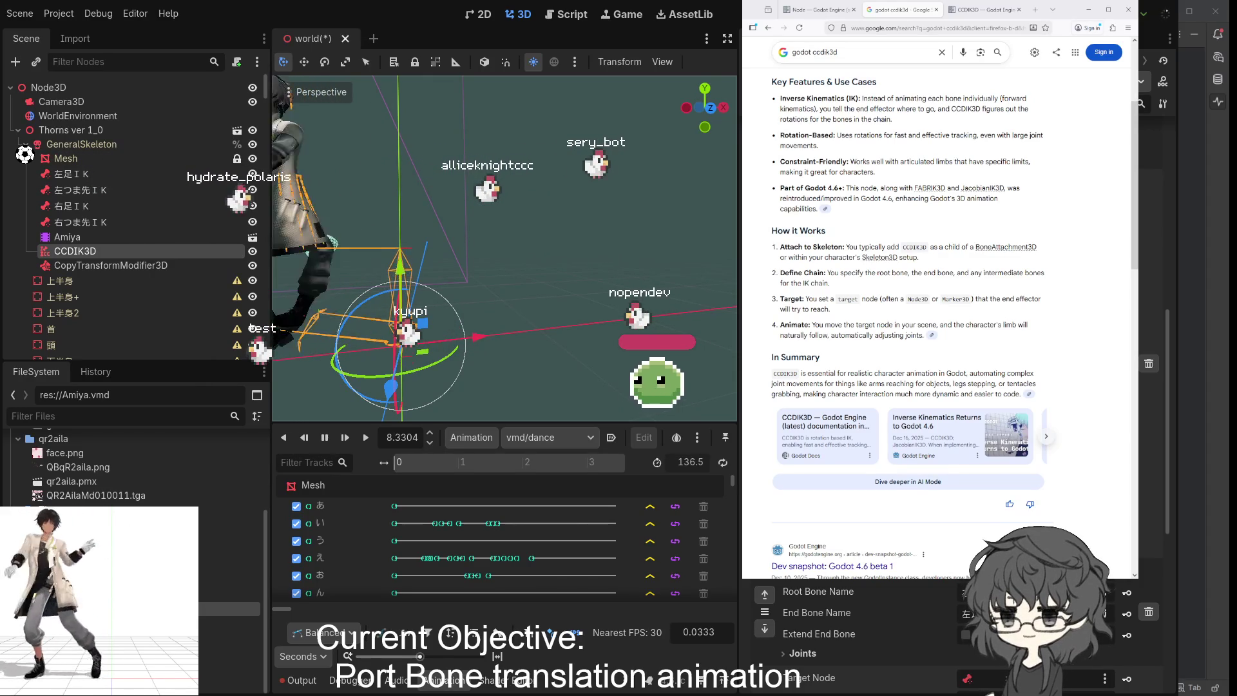
# - Check the dancing legs from several angles, including a side view, then pause the playback
pyautogui.moveTo(583, 326); pyautogui.dragTo(606, 327)
pyautogui.scroll(-3, 870, 638)
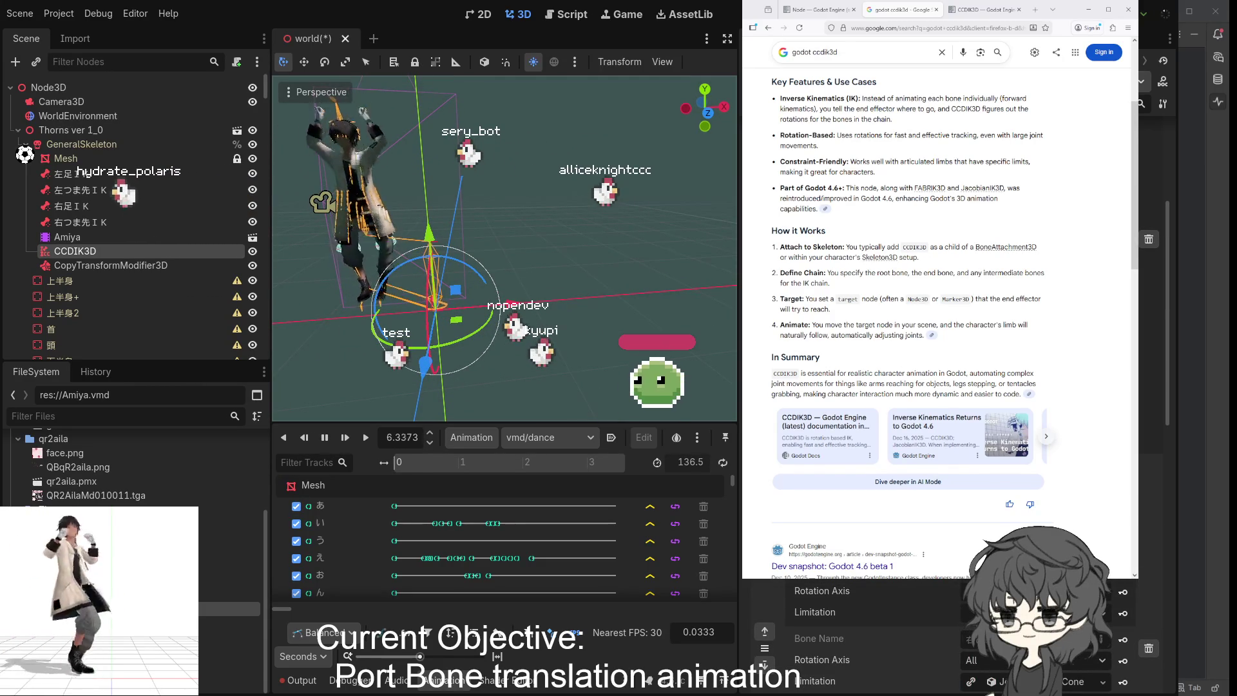
pyautogui.scroll(-1, 870, 637)
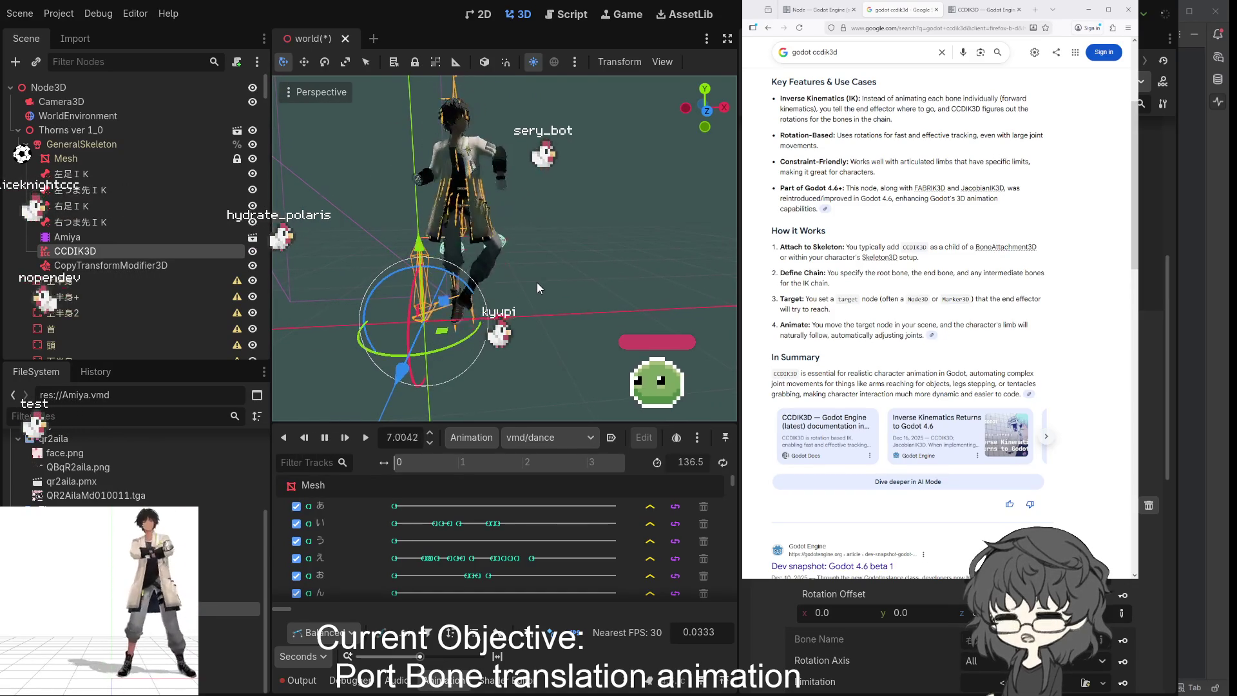
pyautogui.moveTo(536, 282)
pyautogui.mouseDown()
pyautogui.moveTo(697, 264)
pyautogui.moveTo(678, 264)
pyautogui.mouseUp()
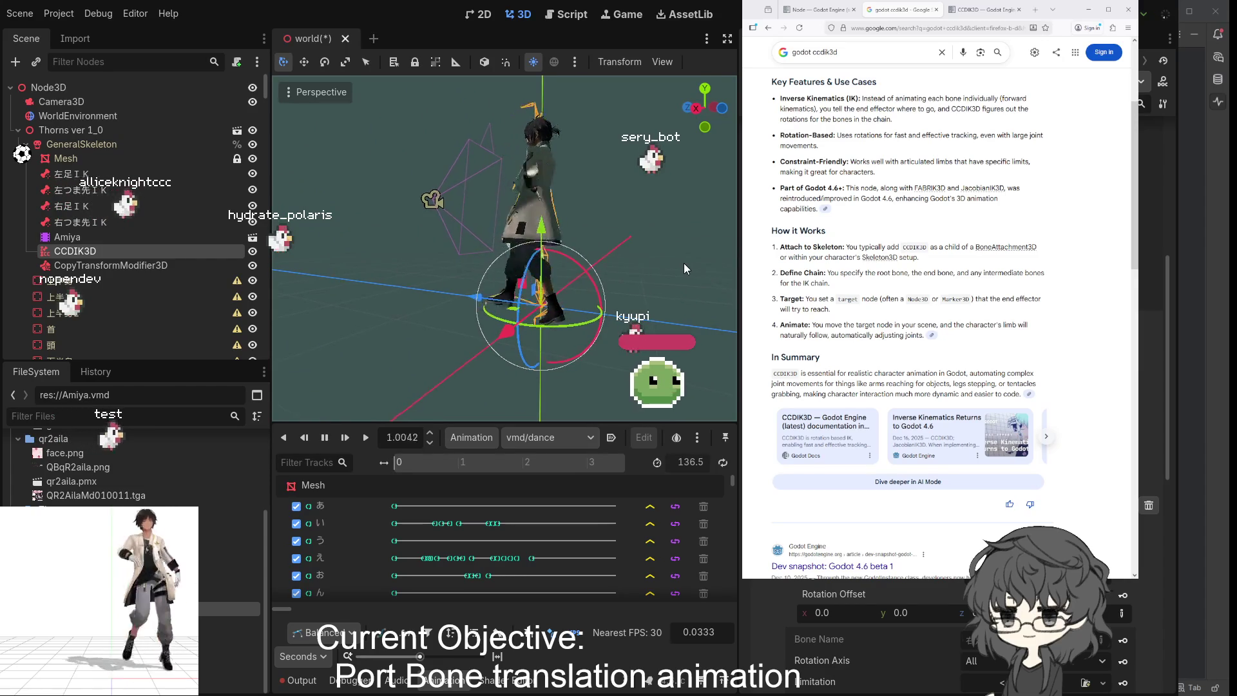
pyautogui.press('KP_3')
pyautogui.moveTo(713, 282)
pyautogui.mouseDown()
pyautogui.moveTo(529, 335)
pyautogui.moveTo(378, 322)
pyautogui.moveTo(426, 320)
pyautogui.moveTo(407, 314)
pyautogui.mouseUp()
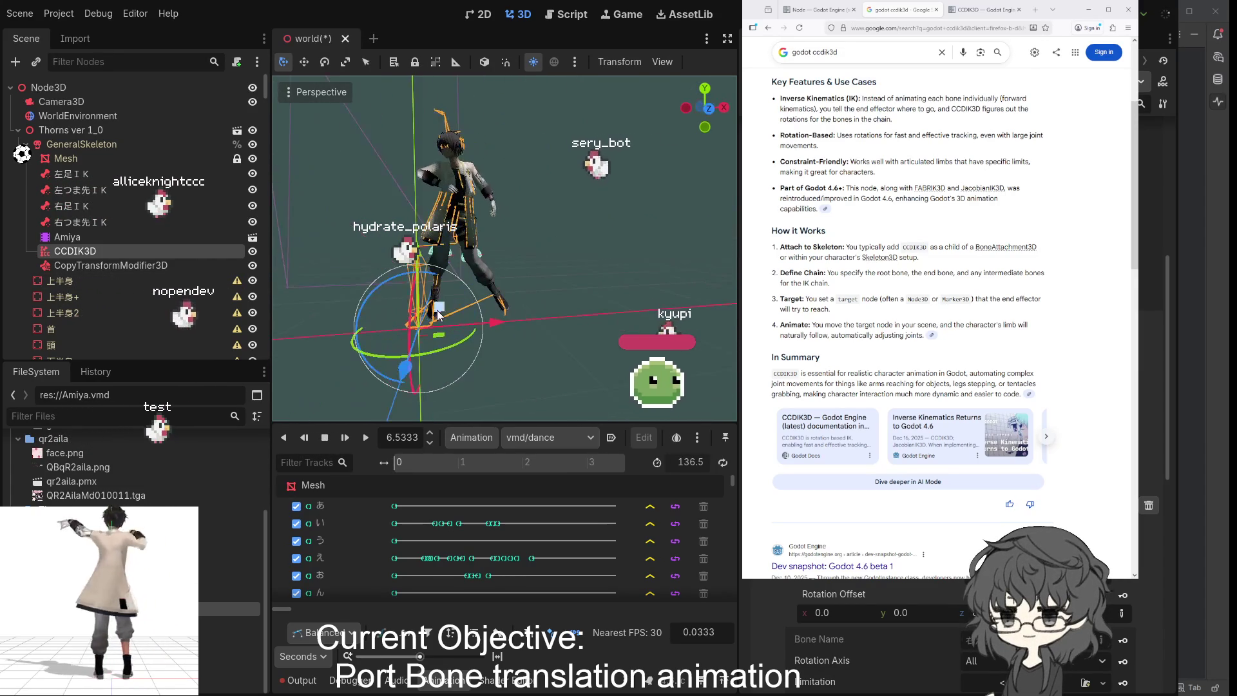
pyautogui.click(429, 443)
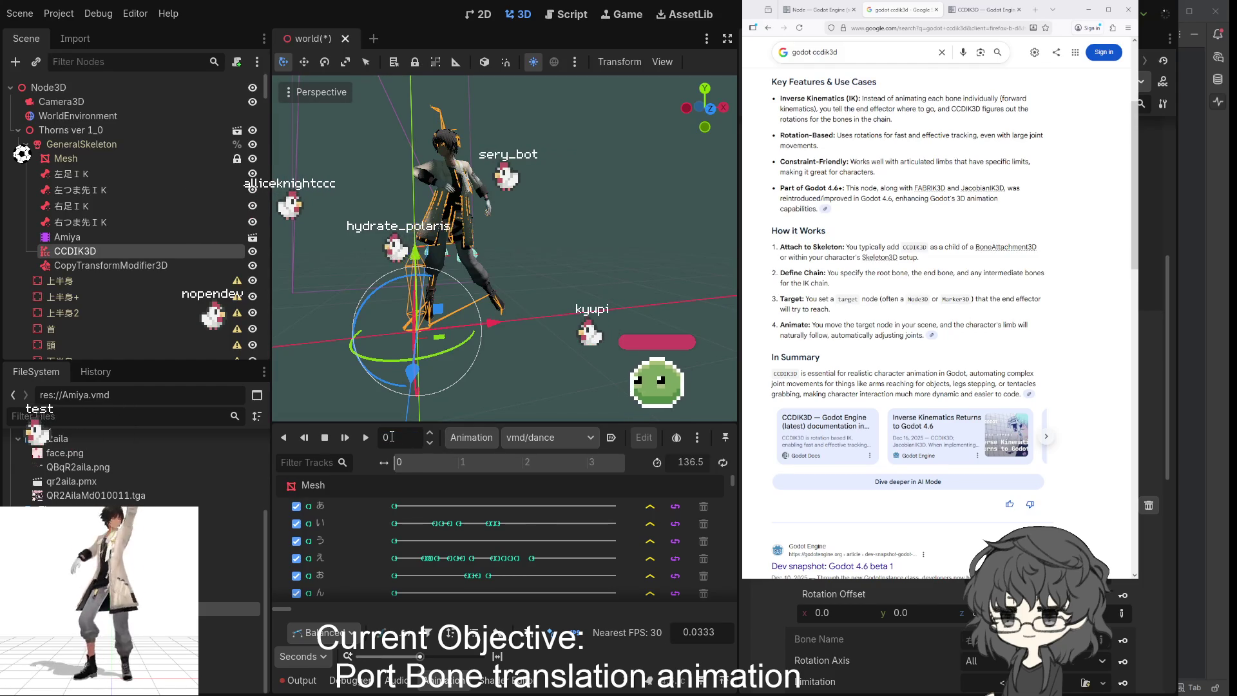
# - Reset the vmd/dance animation to time 0 and orbit the view in on the character's legs
pyautogui.press('Return')
pyautogui.moveTo(435, 227)
pyautogui.mouseDown()
pyautogui.moveTo(627, 225)
pyautogui.moveTo(380, 222)
pyautogui.moveTo(599, 224)
pyautogui.moveTo(422, 244)
pyautogui.mouseUp()
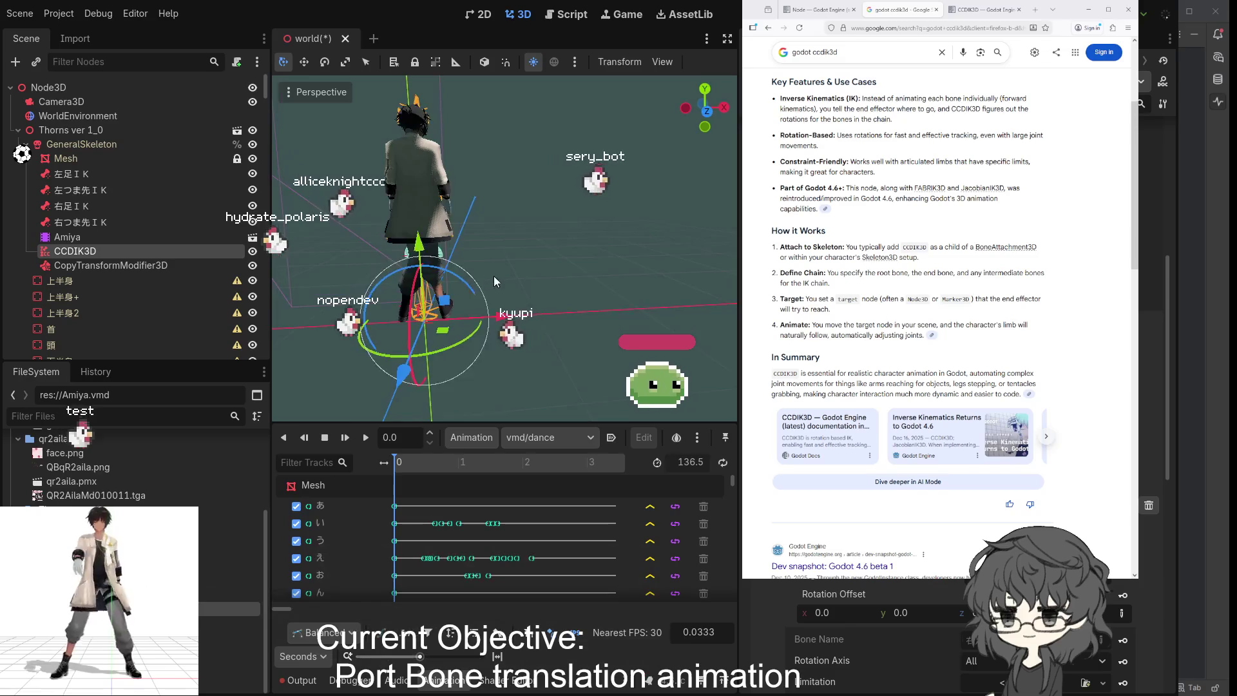
pyautogui.scroll(5, 497, 275)
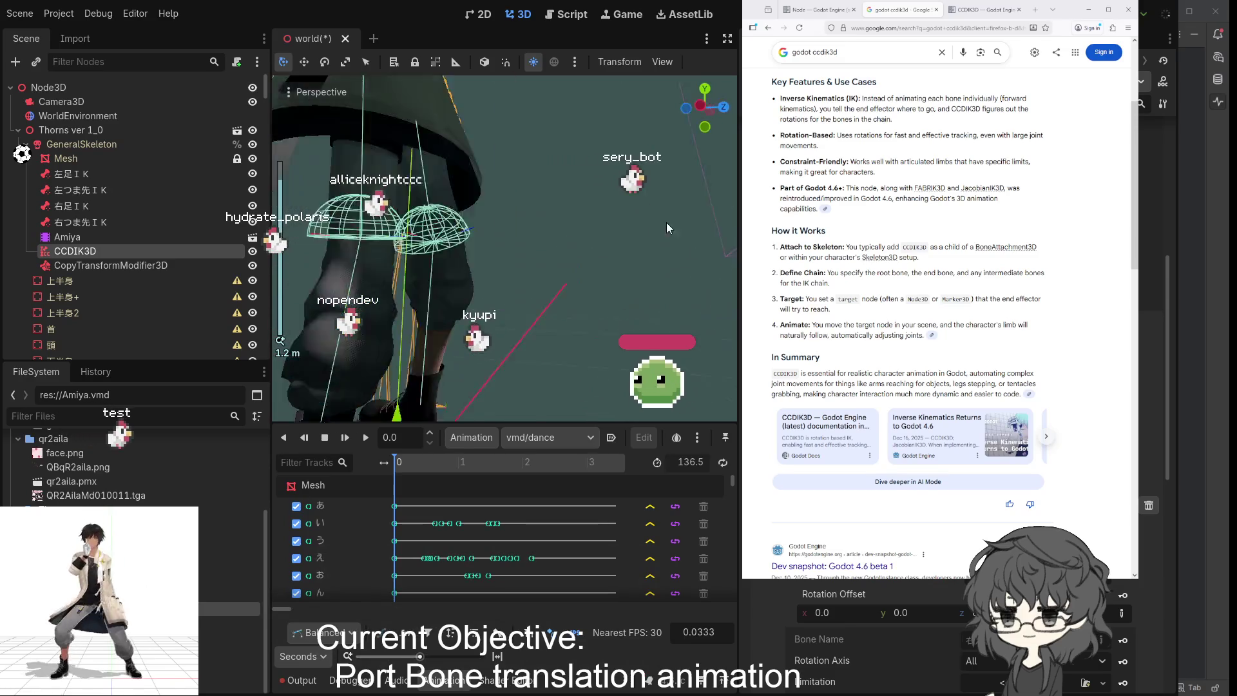
pyautogui.moveTo(667, 225); pyautogui.dragTo(298, 250)
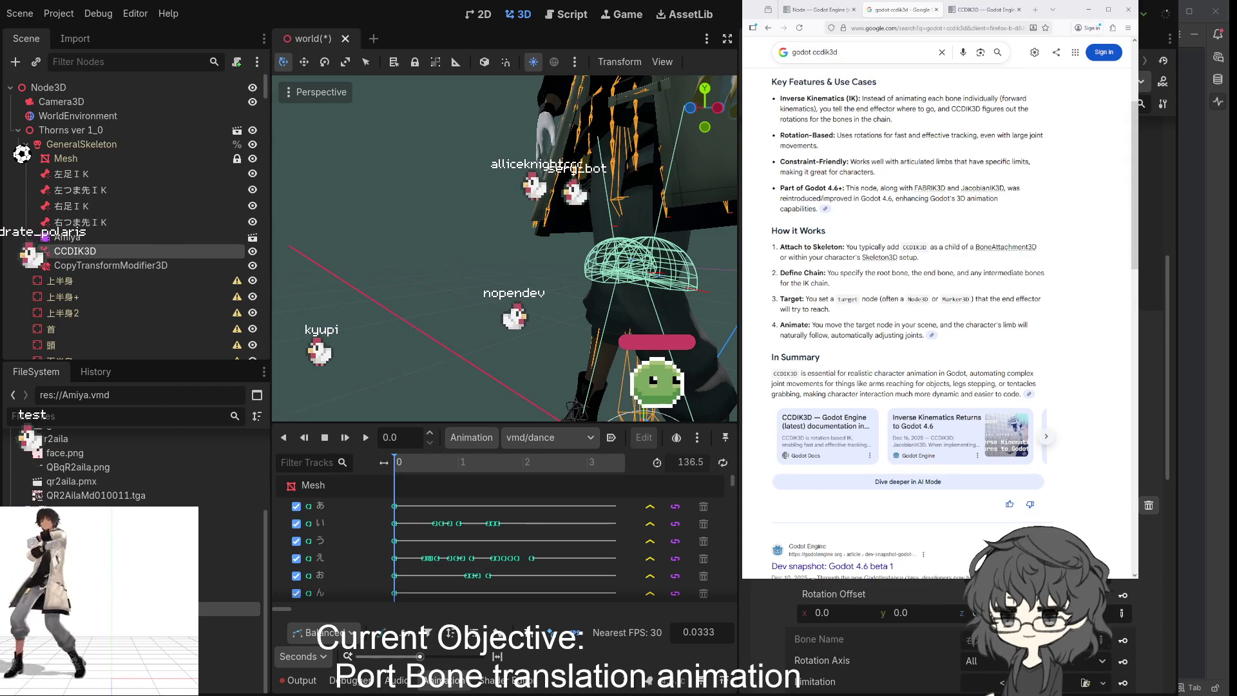
pyautogui.moveTo(425, 277)
pyautogui.mouseDown()
pyautogui.moveTo(381, 270)
pyautogui.moveTo(362, 206)
pyautogui.moveTo(387, 257)
pyautogui.moveTo(373, 229)
pyautogui.moveTo(568, 195)
pyautogui.moveTo(605, 214)
pyautogui.moveTo(556, 250)
pyautogui.moveTo(352, 253)
pyautogui.moveTo(509, 235)
pyautogui.moveTo(709, 248)
pyautogui.mouseUp()
pyautogui.scroll(-3, 377, 246)
pyautogui.scroll(-3, 423, 269)
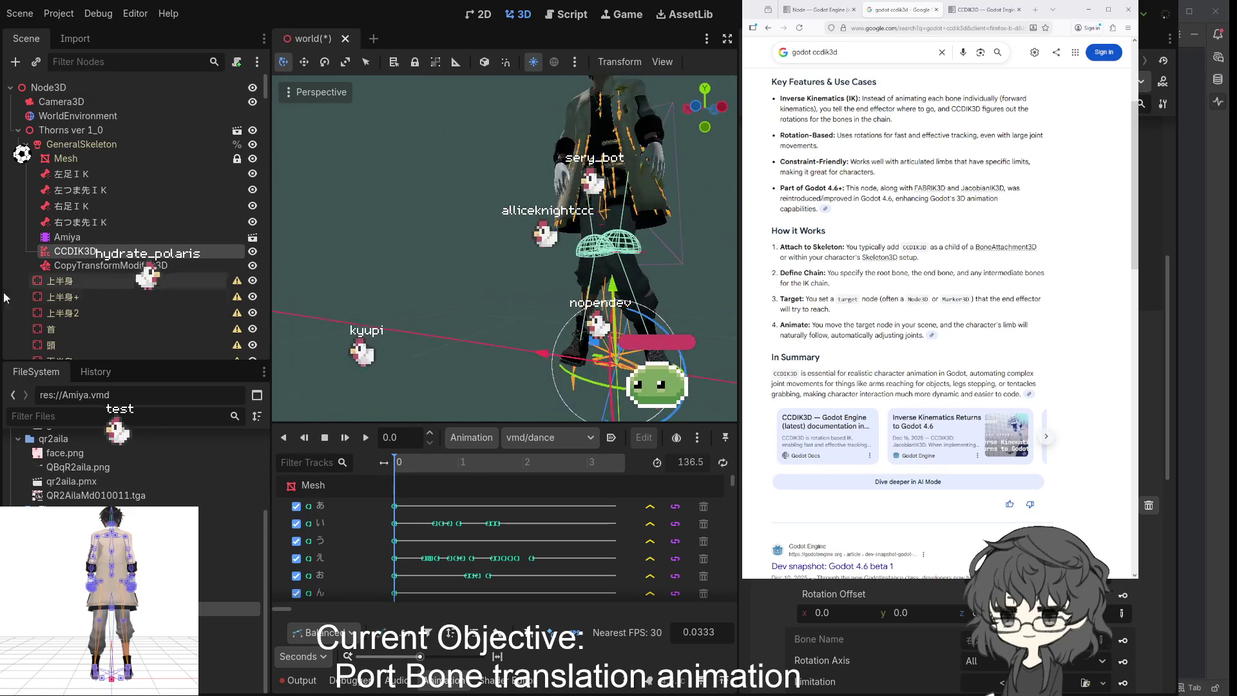
pyautogui.moveTo(77, 602); pyautogui.dragTo(126, 606)
pyautogui.moveTo(303, 303)
pyautogui.mouseDown()
pyautogui.moveTo(508, 308)
pyautogui.moveTo(395, 289)
pyautogui.moveTo(343, 295)
pyautogui.moveTo(410, 324)
pyautogui.moveTo(524, 315)
pyautogui.moveTo(390, 296)
pyautogui.moveTo(270, 300)
pyautogui.moveTo(683, 299)
pyautogui.moveTo(287, 315)
pyautogui.moveTo(679, 322)
pyautogui.moveTo(664, 305)
pyautogui.moveTo(705, 332)
pyautogui.moveTo(729, 322)
pyautogui.moveTo(365, 312)
pyautogui.moveTo(313, 313)
pyautogui.moveTo(712, 320)
pyautogui.moveTo(304, 330)
pyautogui.moveTo(473, 332)
pyautogui.mouseUp()
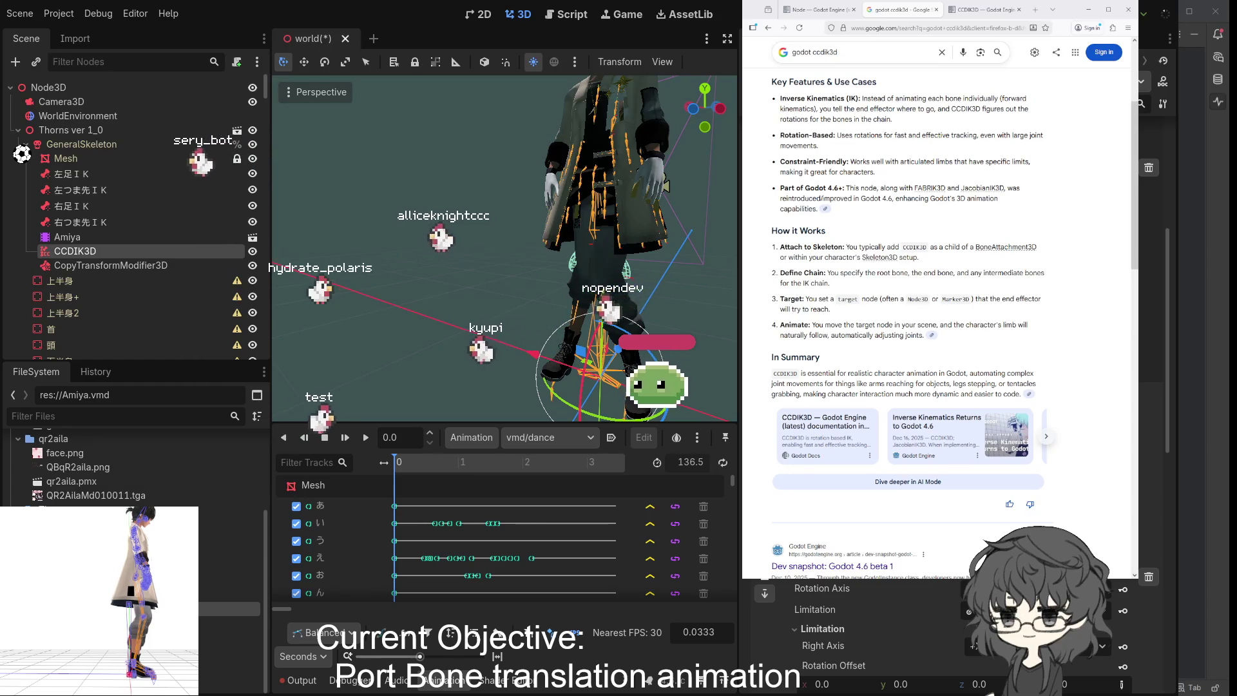
pyautogui.moveTo(665, 186)
pyautogui.mouseDown()
pyautogui.moveTo(548, 320)
pyautogui.moveTo(531, 318)
pyautogui.mouseUp()
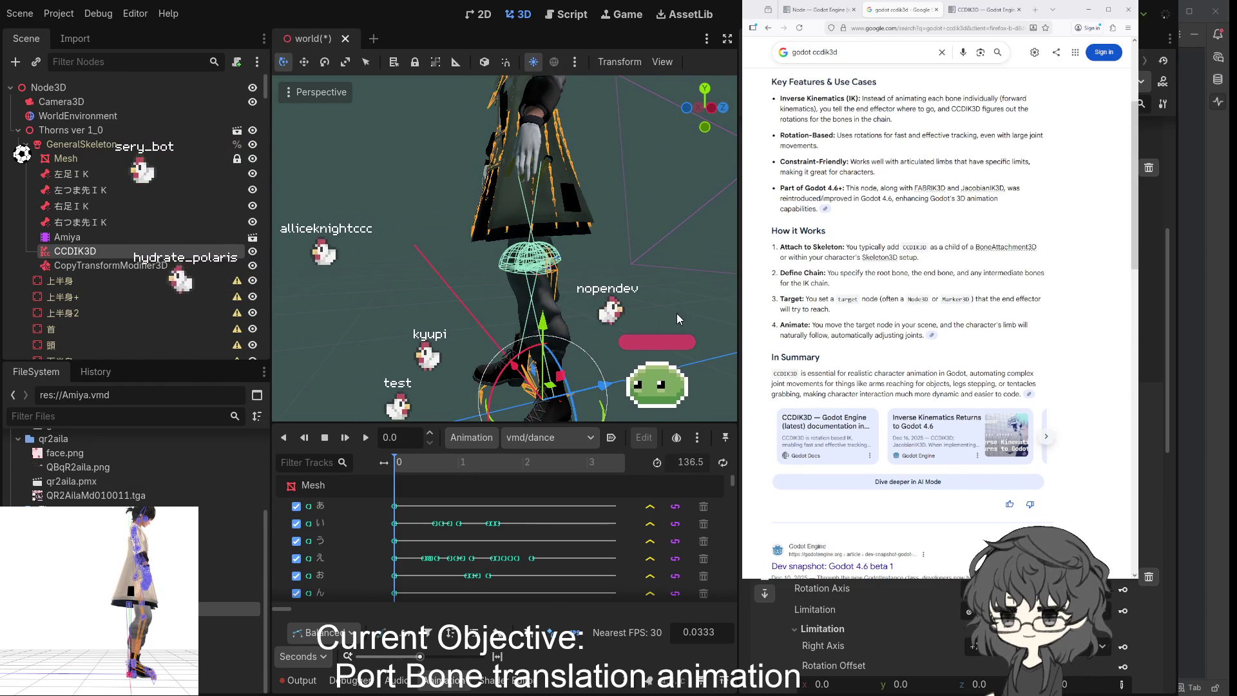
pyautogui.moveTo(638, 325)
pyautogui.mouseDown()
pyautogui.moveTo(519, 348)
pyautogui.moveTo(489, 326)
pyautogui.mouseUp()
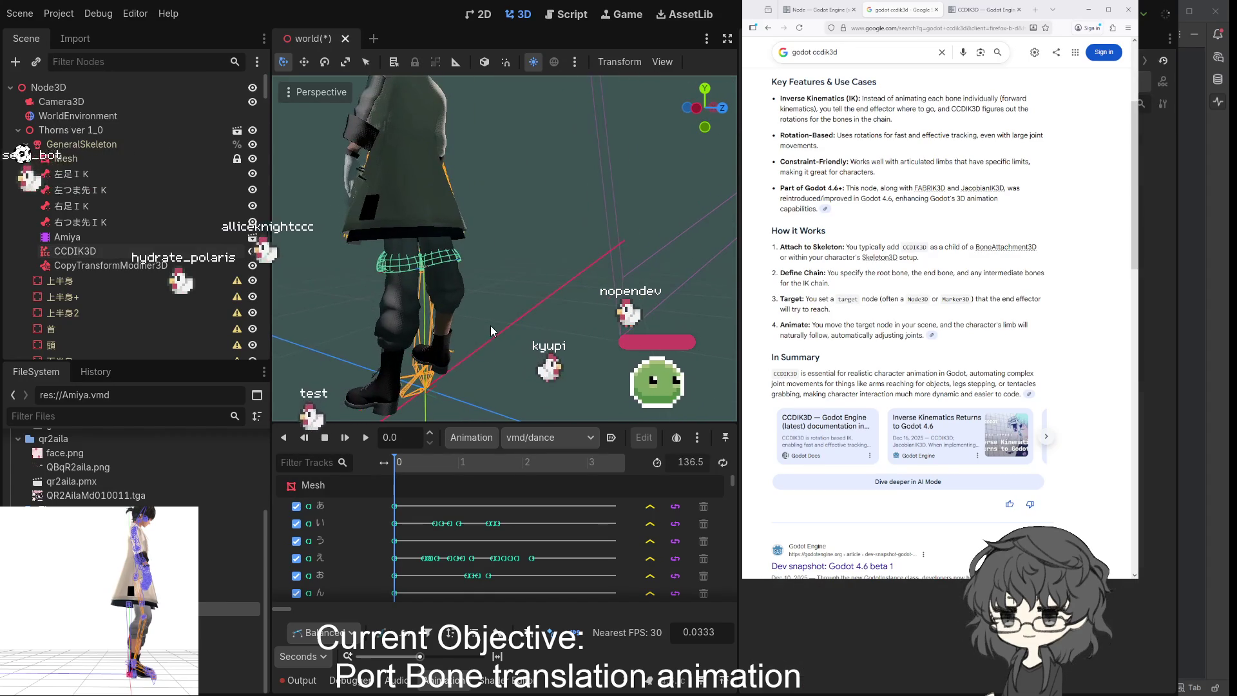
# - Select the CCDIK3D node, focus on its foot gizmo and inspect the feet up close
pyautogui.click(83, 257)
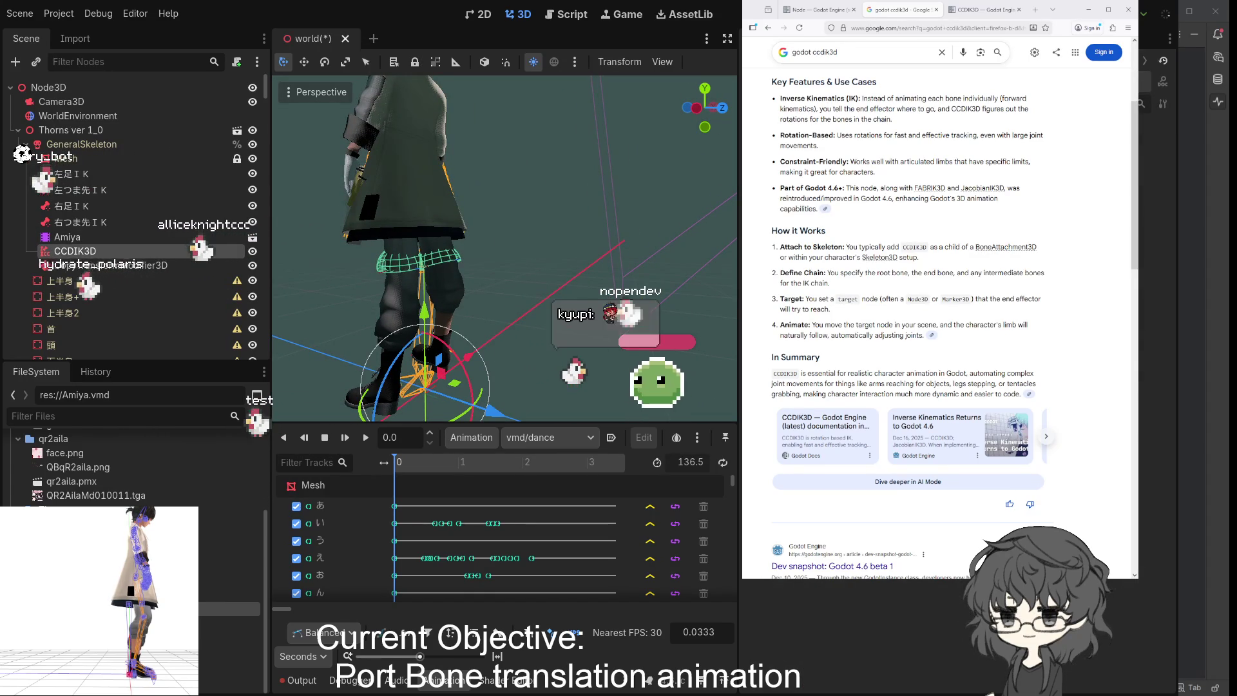
pyautogui.press('f')
pyautogui.moveTo(463, 277)
pyautogui.mouseDown()
pyautogui.moveTo(519, 191)
pyautogui.moveTo(616, 207)
pyautogui.moveTo(307, 197)
pyautogui.mouseUp()
pyautogui.scroll(2, 519, 191)
pyautogui.moveTo(422, 242)
pyautogui.mouseDown()
pyautogui.moveTo(696, 226)
pyautogui.moveTo(708, 246)
pyautogui.moveTo(358, 250)
pyautogui.moveTo(733, 190)
pyautogui.moveTo(435, 211)
pyautogui.moveTo(316, 199)
pyautogui.moveTo(670, 218)
pyautogui.moveTo(590, 223)
pyautogui.mouseUp()
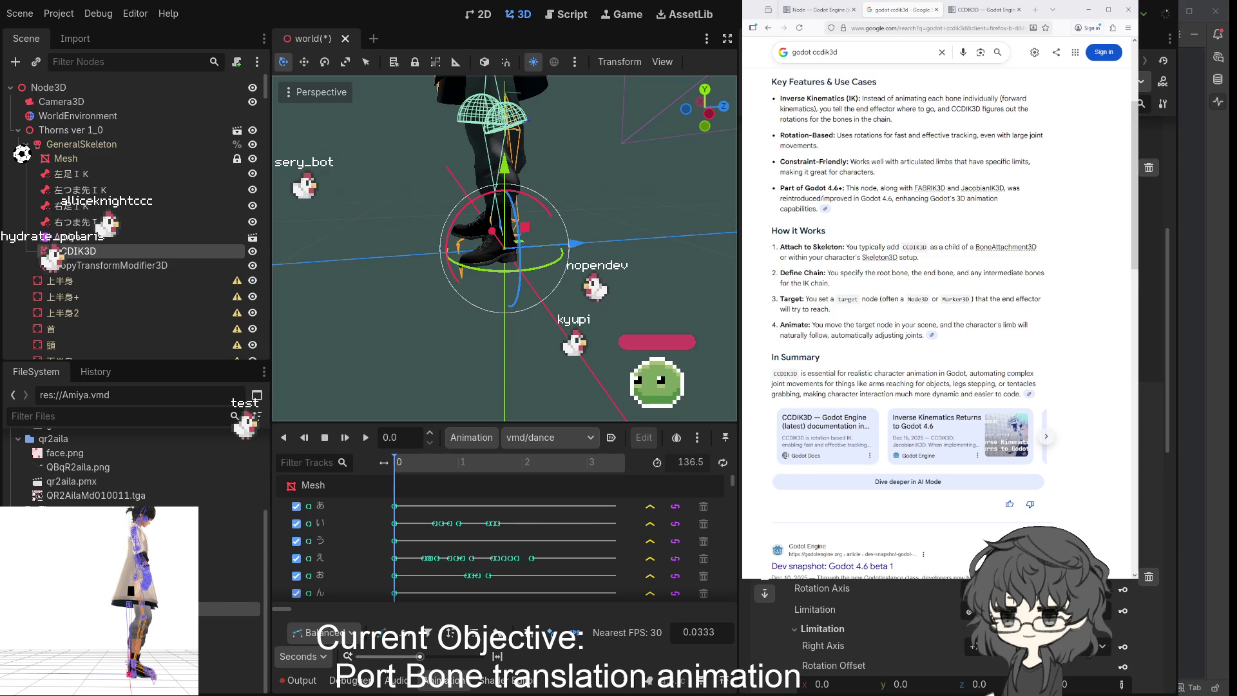
pyautogui.scroll(3, 934, 637)
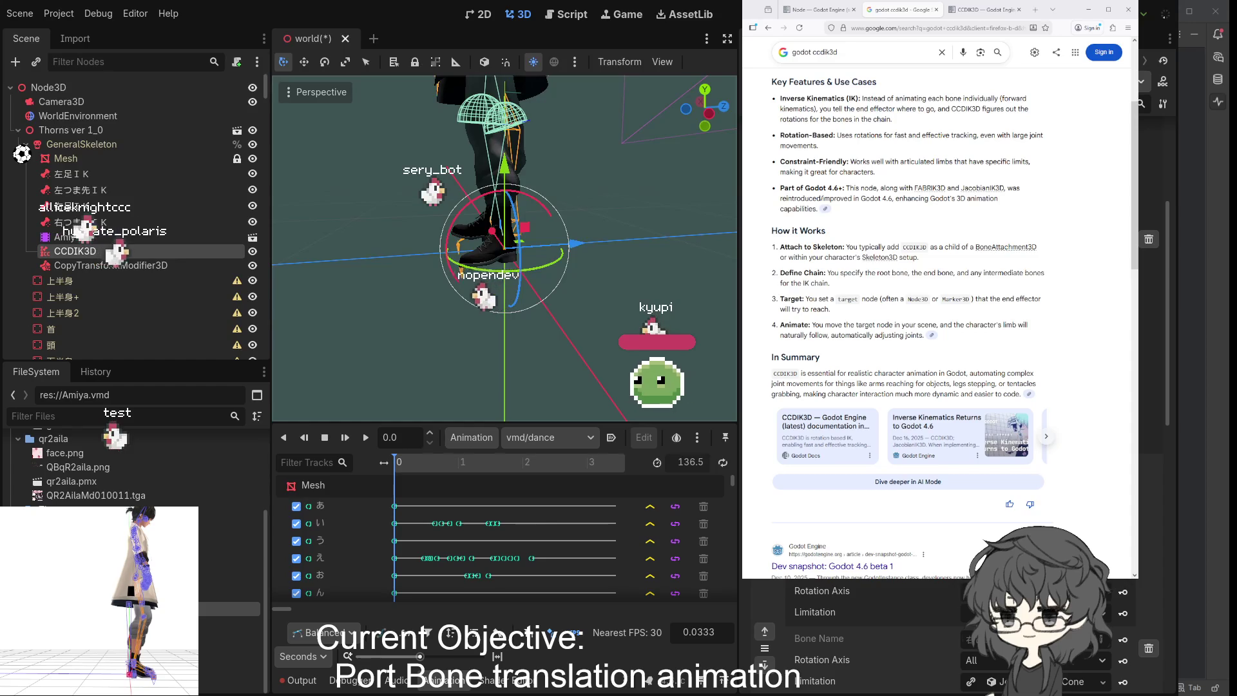
pyautogui.scroll(-5, 934, 638)
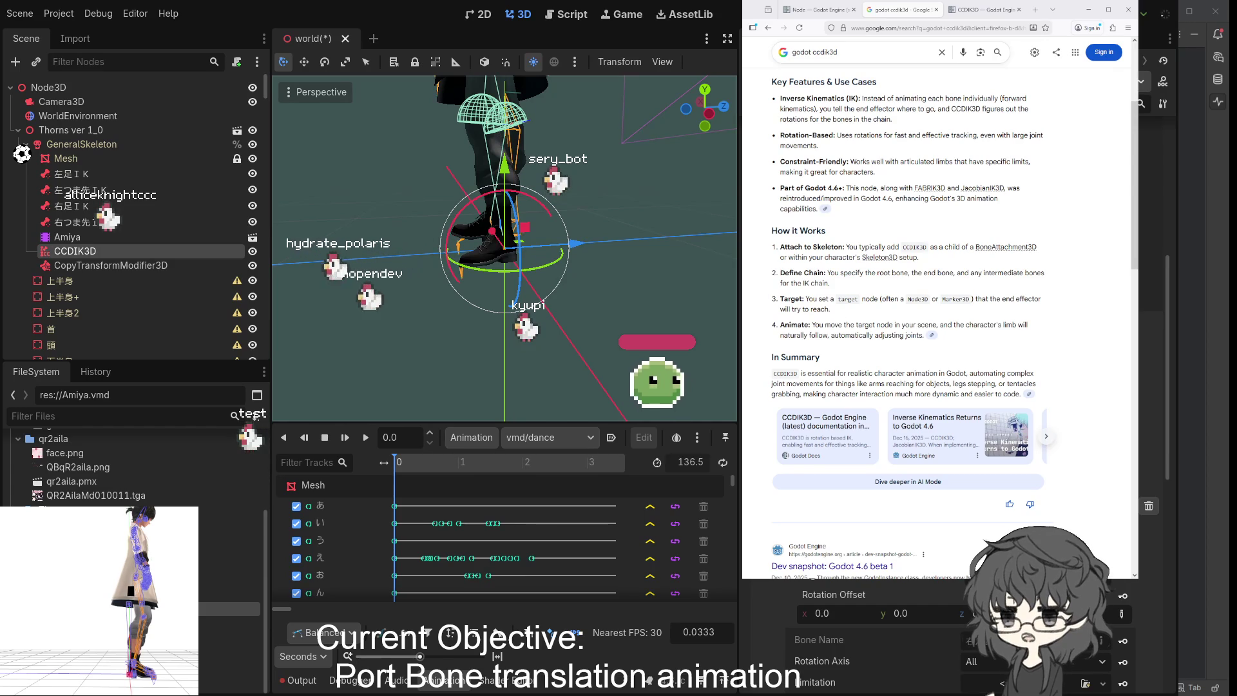
pyautogui.moveTo(696, 309)
pyautogui.mouseDown()
pyautogui.moveTo(279, 330)
pyautogui.moveTo(623, 308)
pyautogui.moveTo(579, 301)
pyautogui.moveTo(395, 322)
pyautogui.moveTo(679, 317)
pyautogui.moveTo(654, 317)
pyautogui.mouseUp()
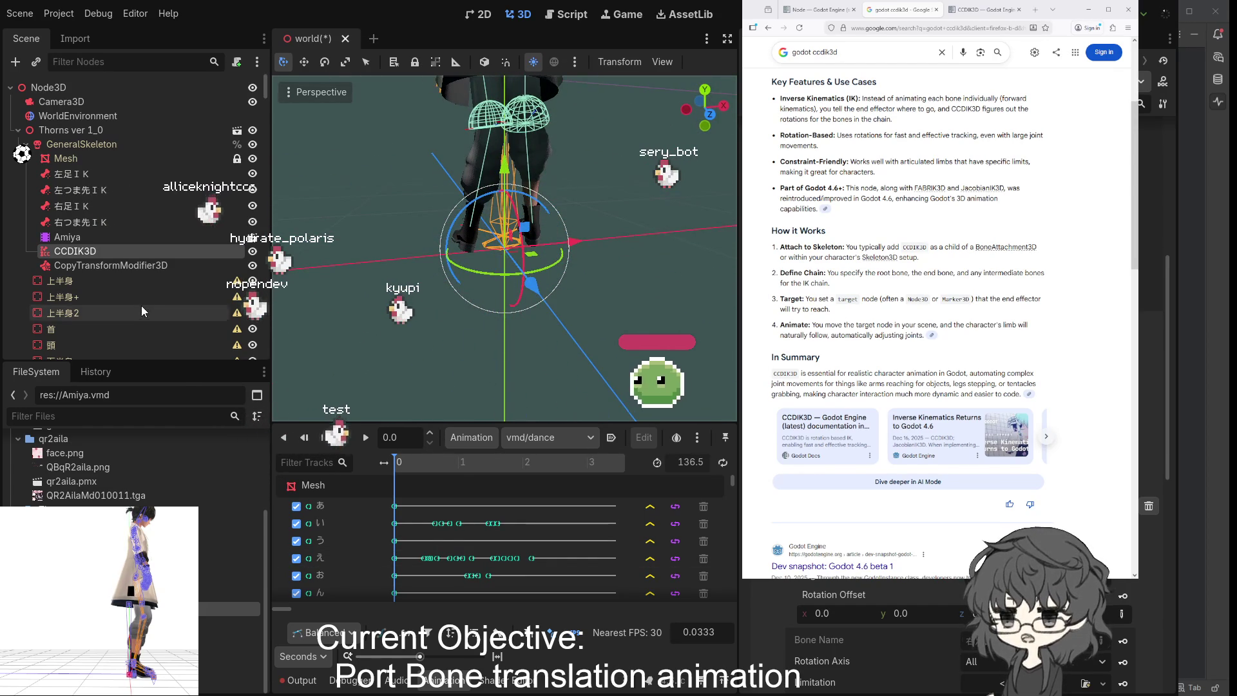
pyautogui.scroll(5, 934, 637)
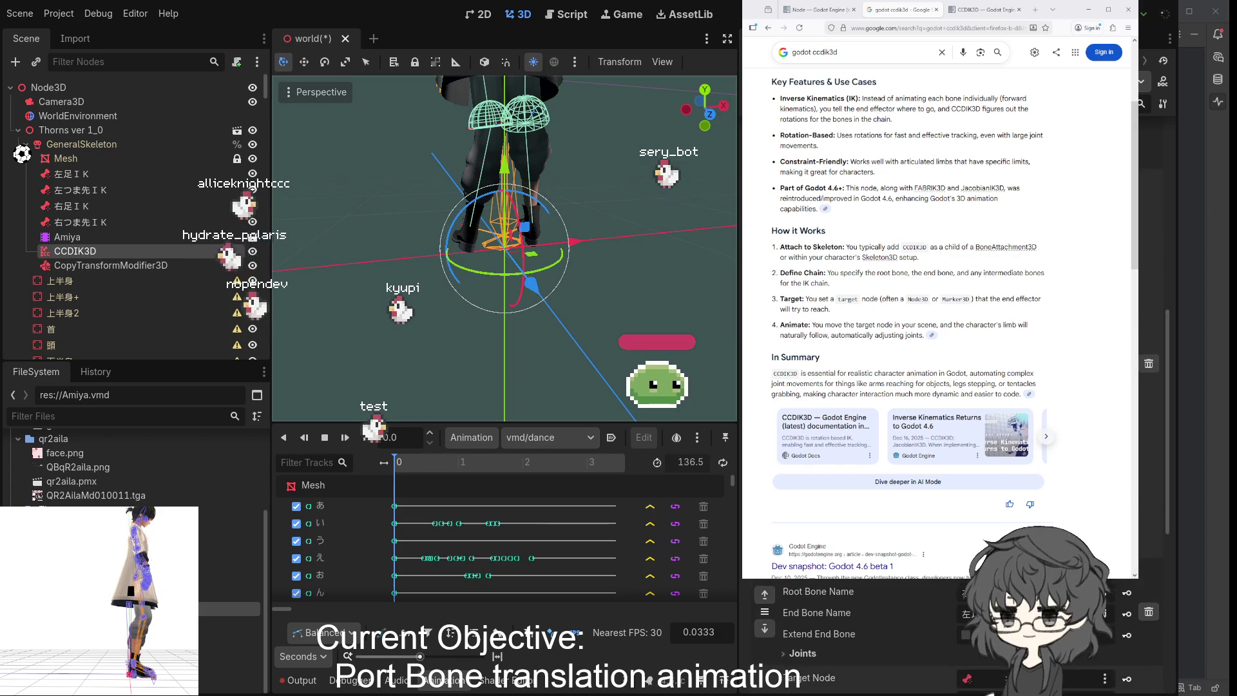
pyautogui.scroll(-1, 934, 638)
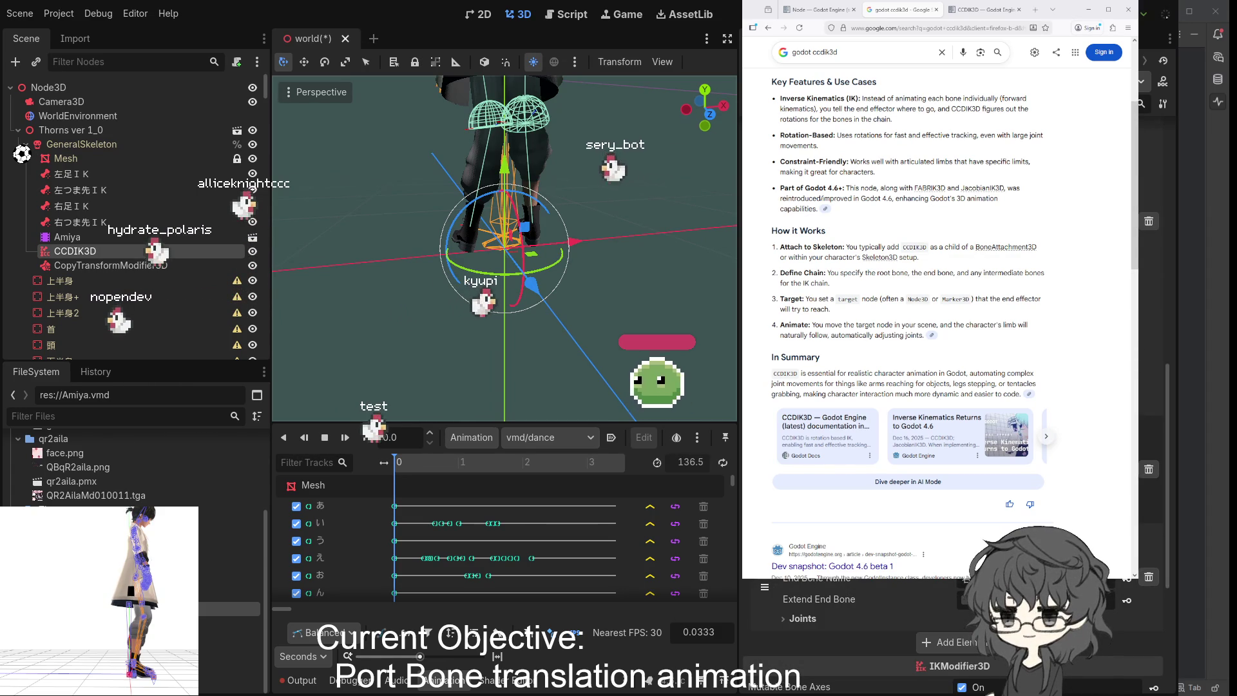
pyautogui.scroll(2, 870, 638)
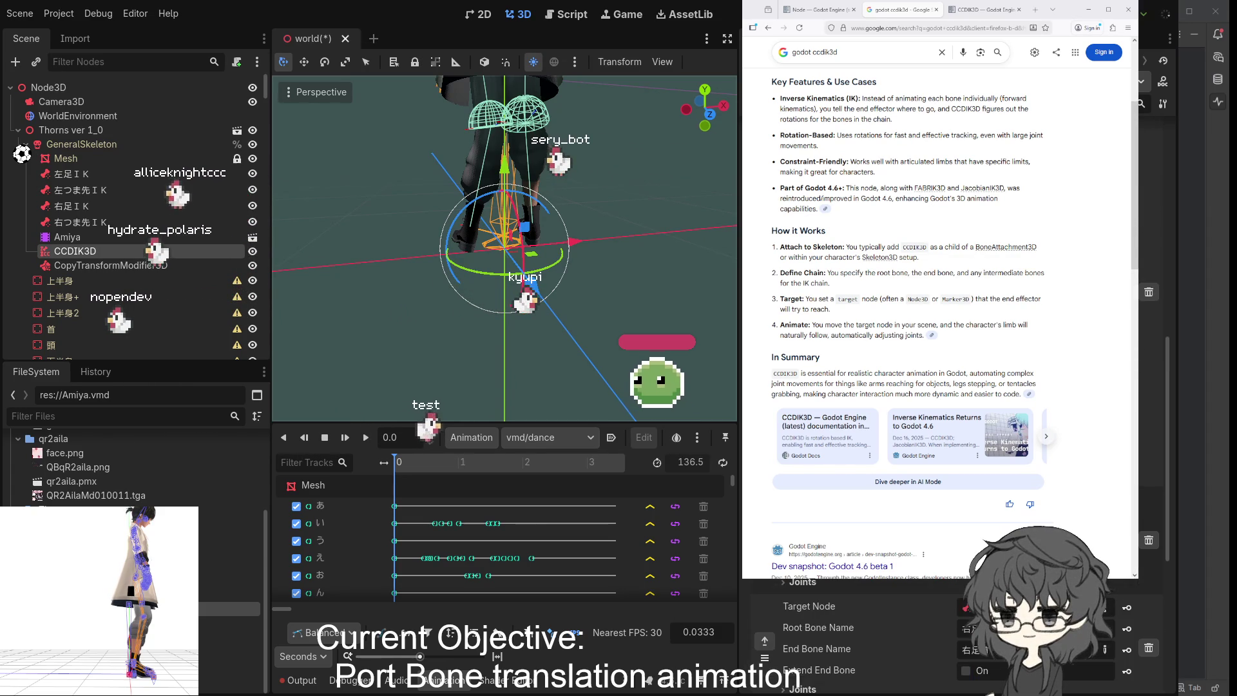
pyautogui.scroll(-4, 934, 638)
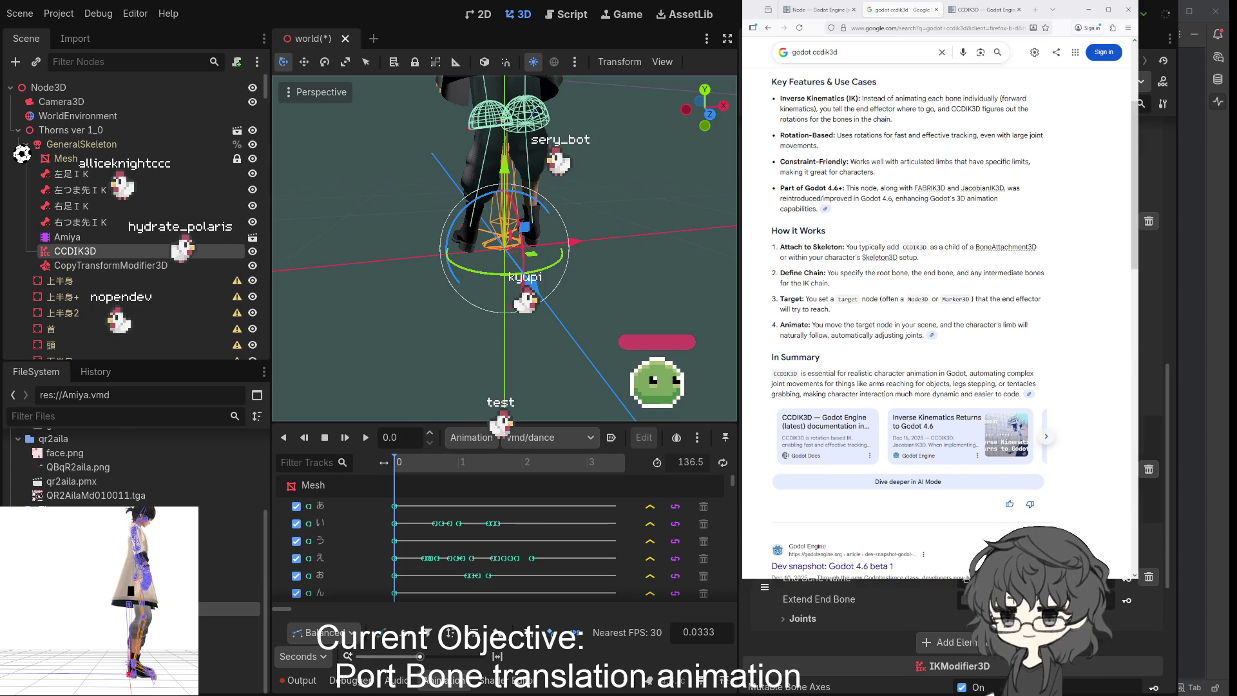
pyautogui.scroll(3, 934, 638)
pyautogui.scroll(-3, 935, 638)
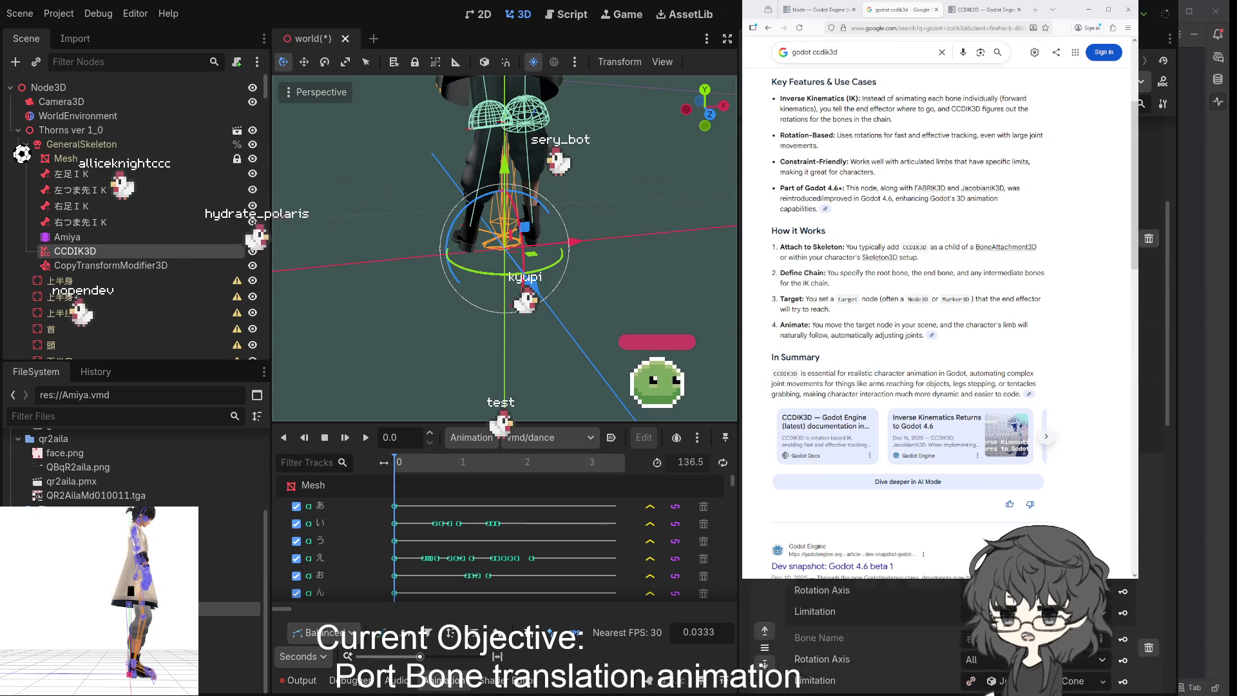
pyautogui.scroll(-2, 934, 637)
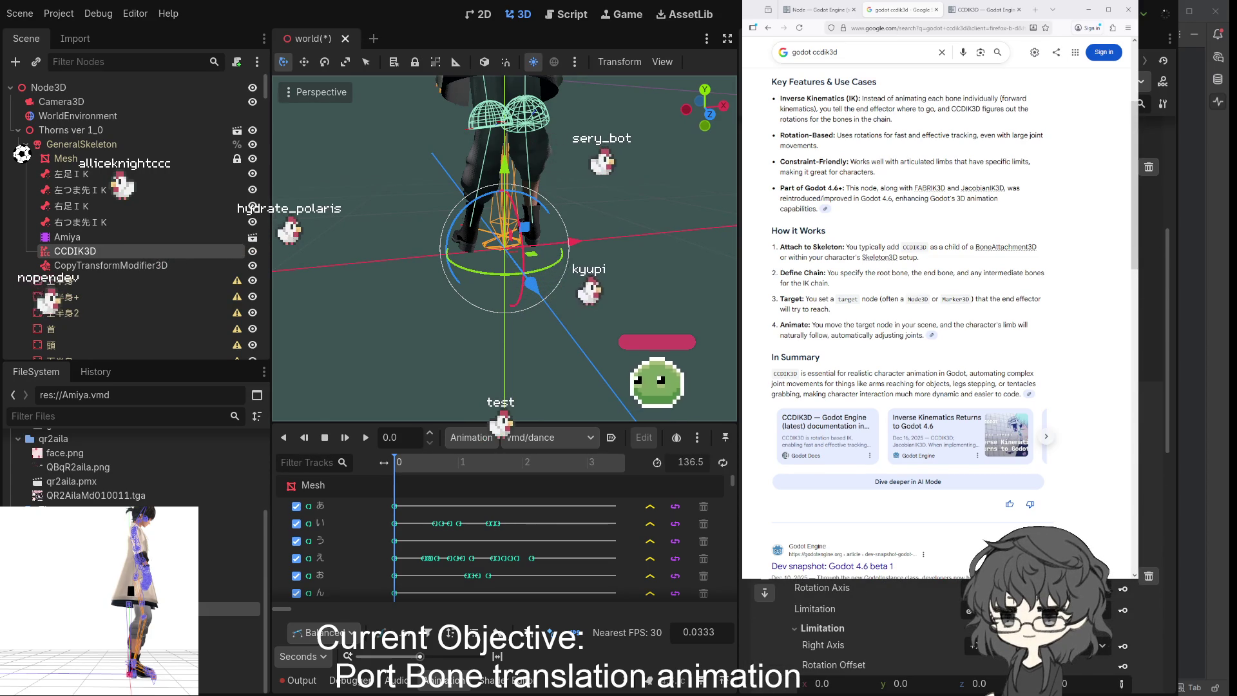
pyautogui.scroll(2, 934, 638)
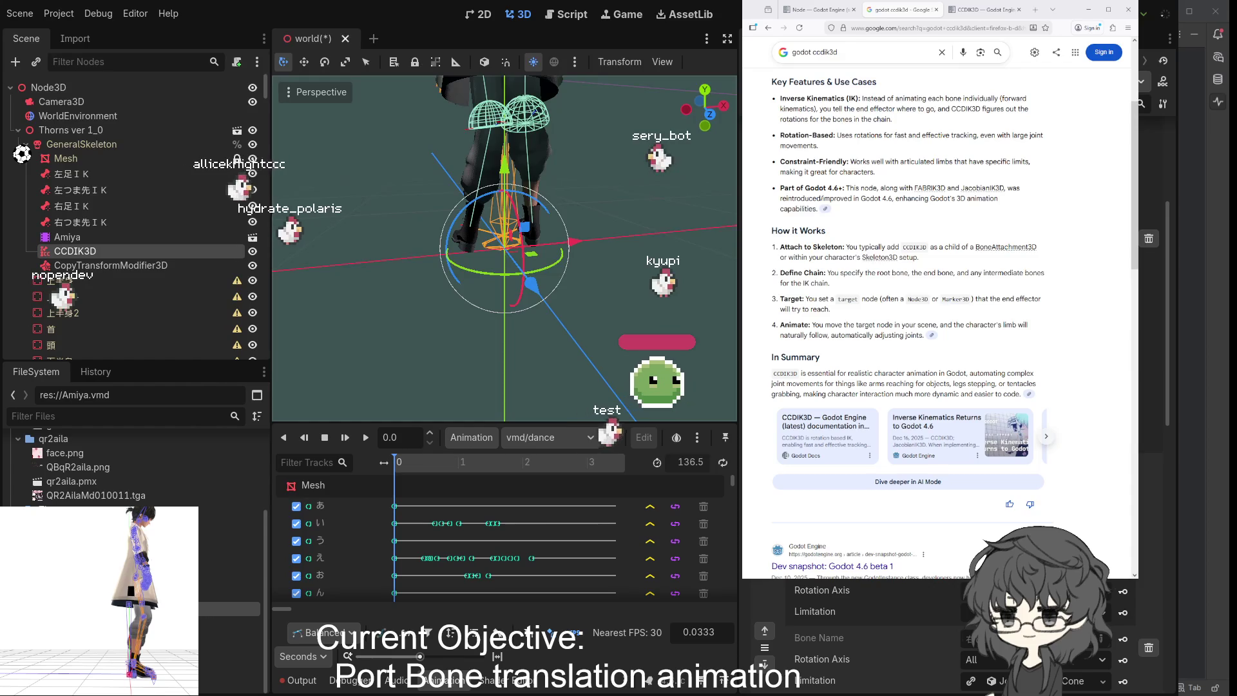
pyautogui.scroll(-2, 934, 638)
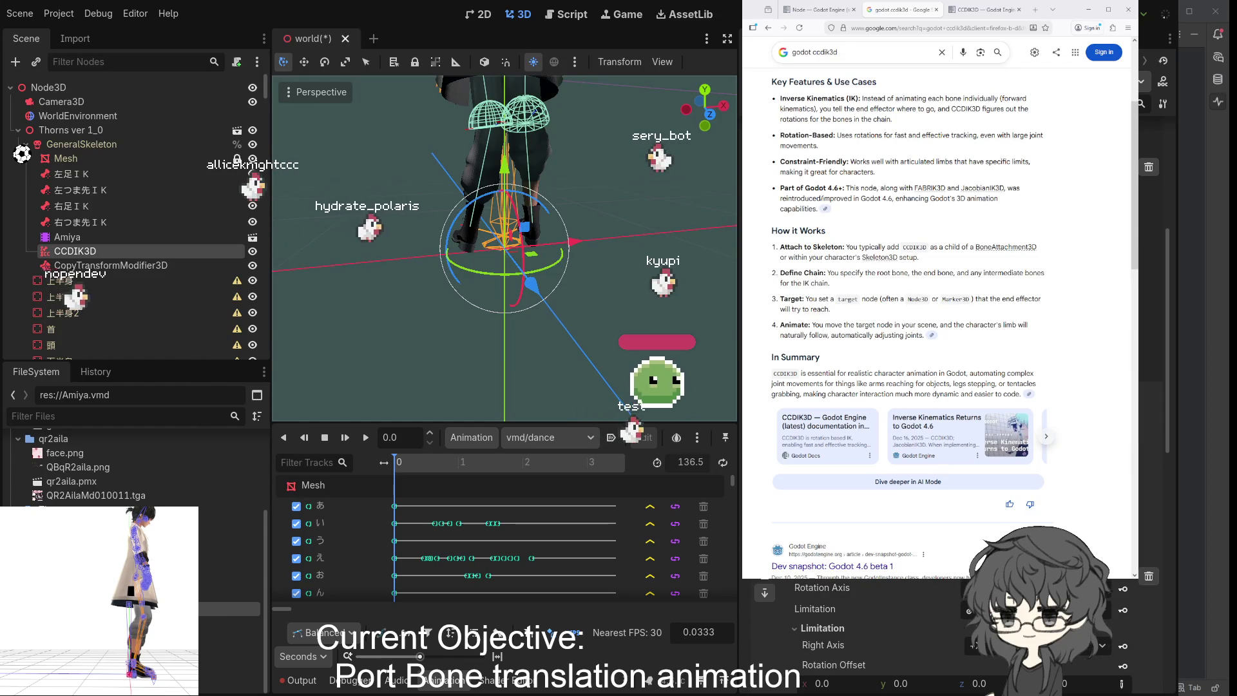
pyautogui.scroll(-2, 934, 638)
pyautogui.scroll(3, 934, 638)
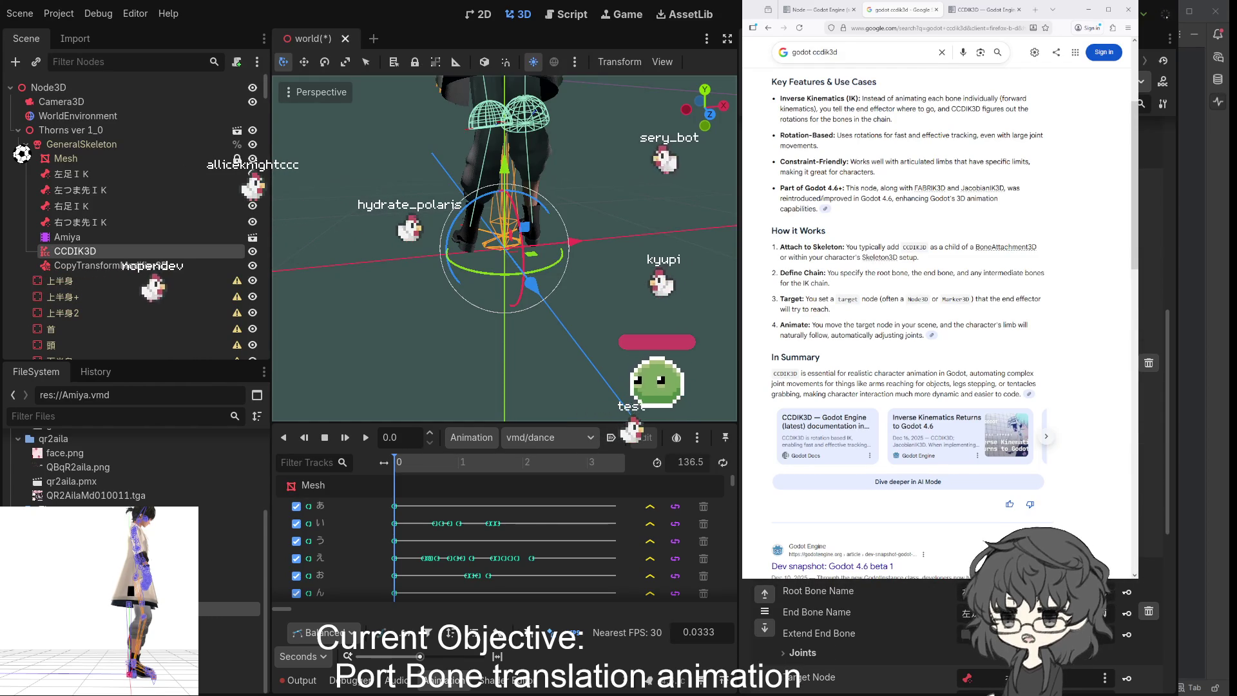
pyautogui.scroll(-3, 935, 638)
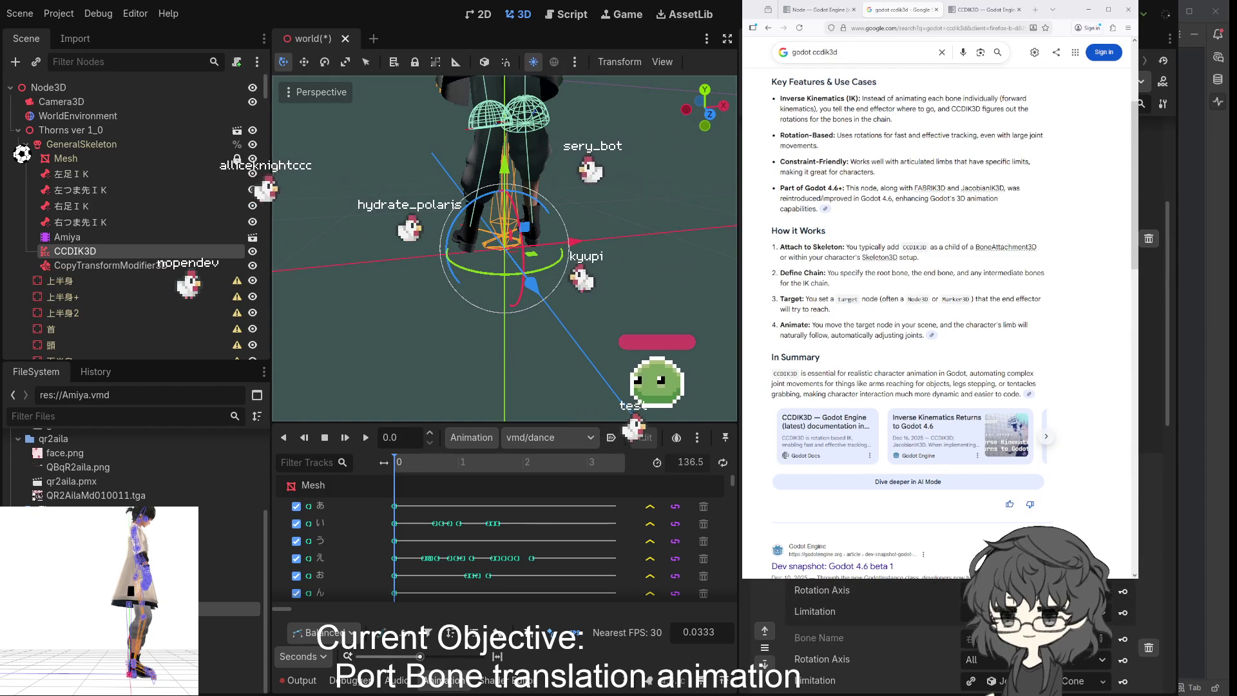
pyautogui.scroll(3, 934, 657)
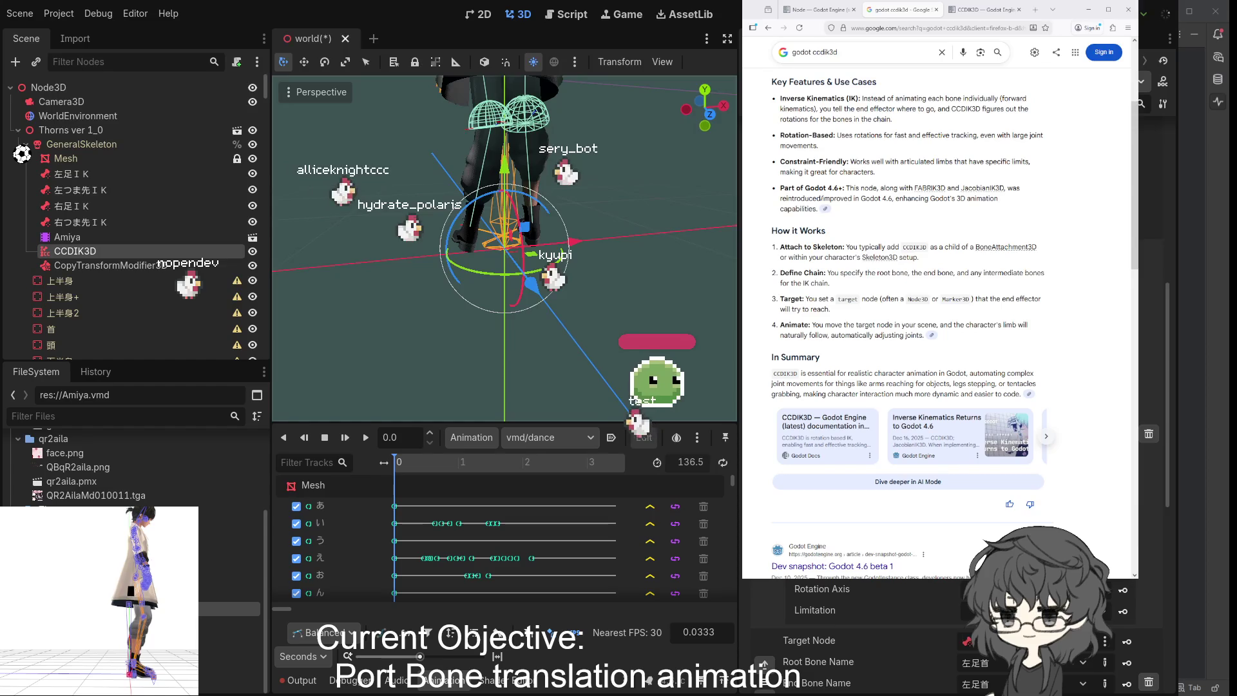
pyautogui.scroll(-1, 934, 645)
pyautogui.scroll(-3, 934, 638)
pyautogui.moveTo(666, 333)
pyautogui.mouseDown()
pyautogui.moveTo(366, 281)
pyautogui.moveTo(462, 308)
pyautogui.moveTo(411, 320)
pyautogui.moveTo(415, 358)
pyautogui.moveTo(455, 291)
pyautogui.moveTo(431, 314)
pyautogui.moveTo(408, 288)
pyautogui.moveTo(424, 311)
pyautogui.moveTo(478, 311)
pyautogui.moveTo(354, 292)
pyautogui.moveTo(399, 290)
pyautogui.mouseUp()
pyautogui.scroll(-3, 838, 625)
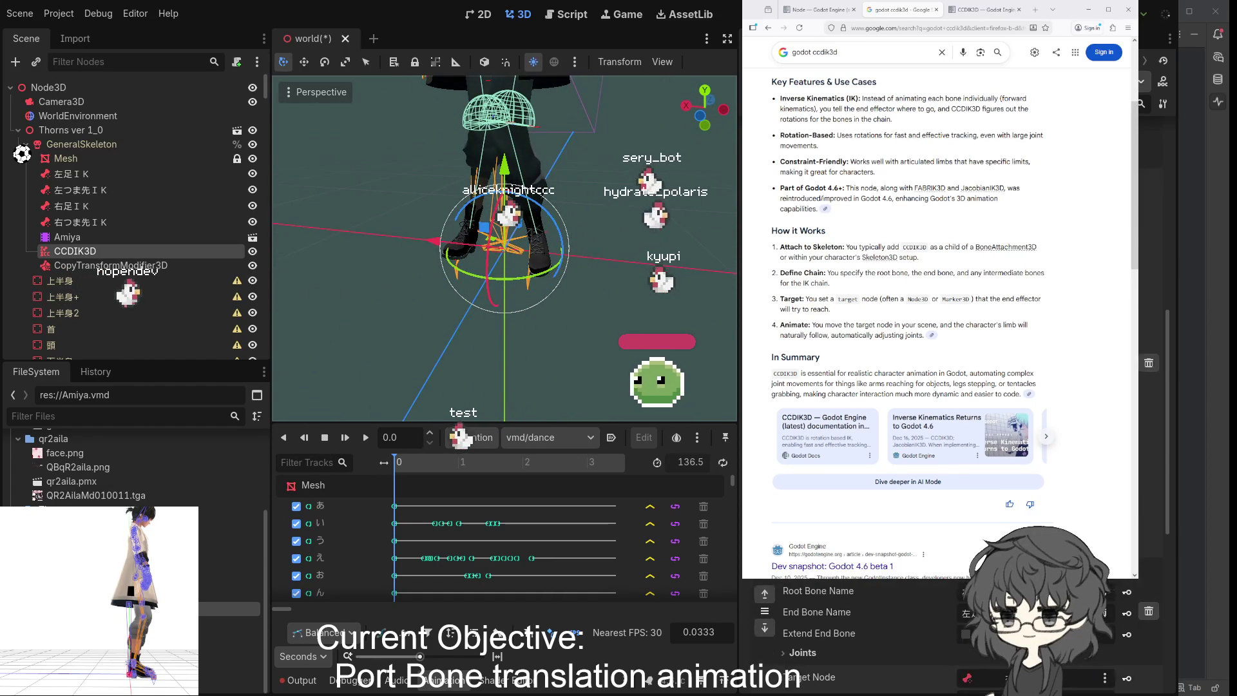
pyautogui.scroll(-1, 837, 625)
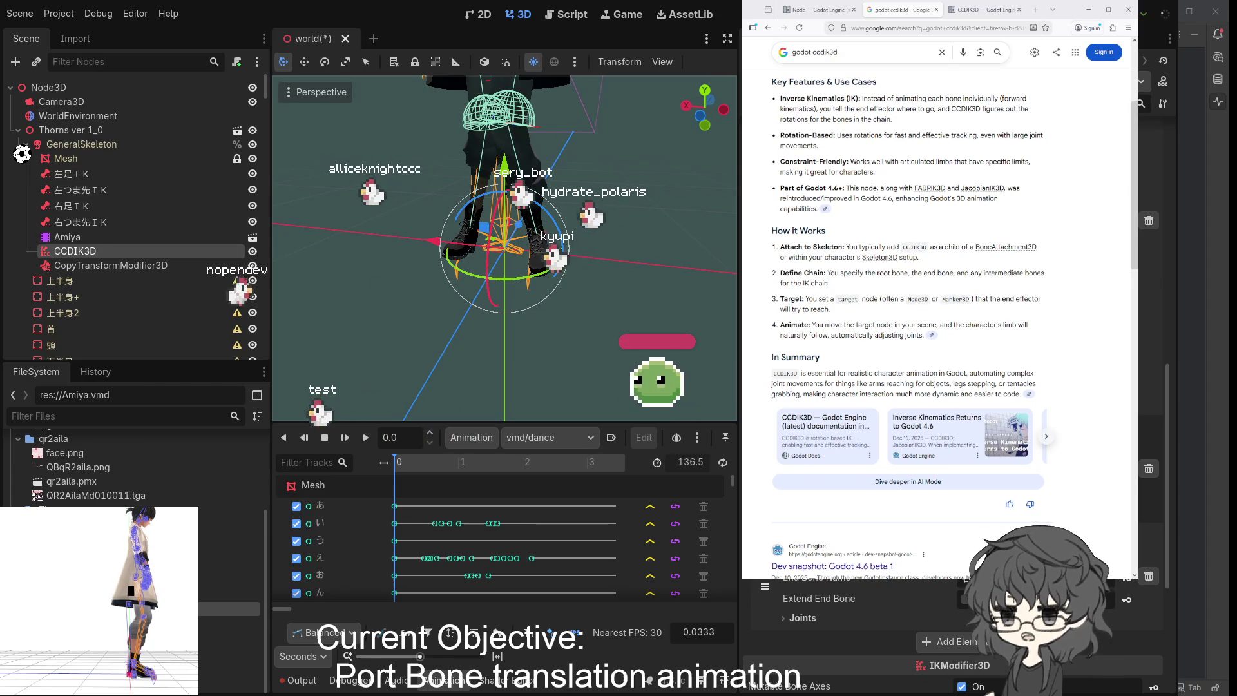
pyautogui.scroll(-5, 954, 612)
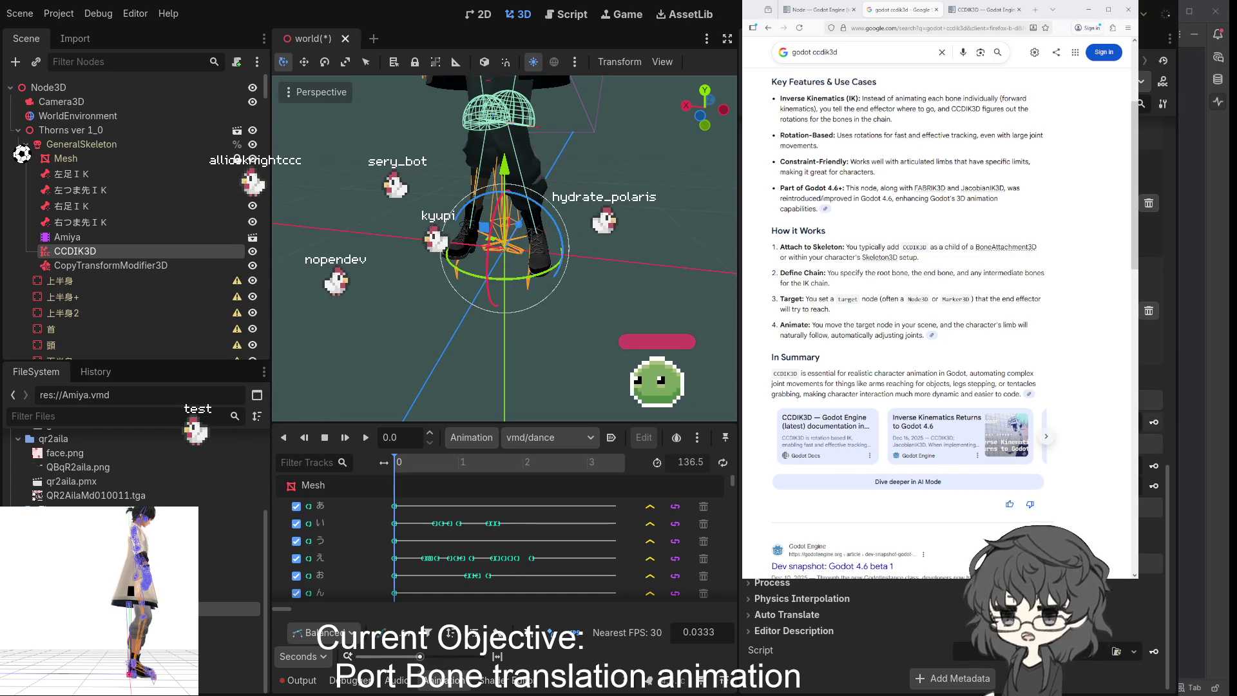
pyautogui.moveTo(566, 334); pyautogui.dragTo(596, 347)
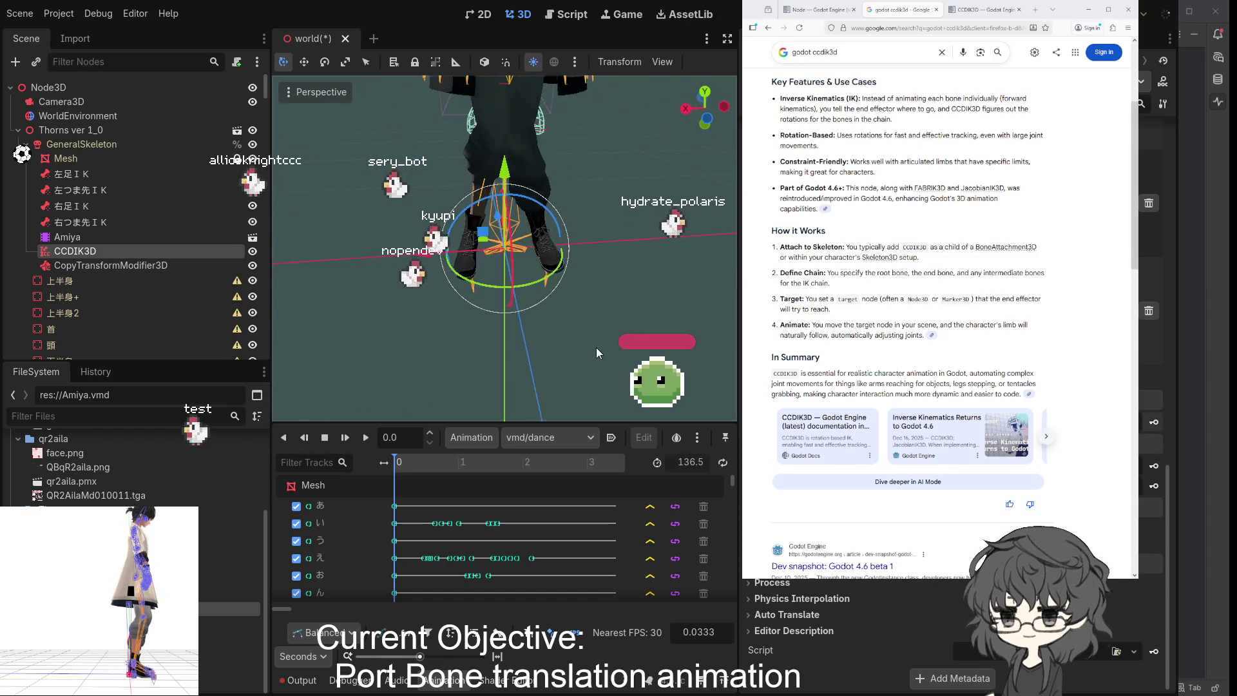
# - Play vmd/dance and watch the CCDIK3D-driven legs from the side and front
pyautogui.click(367, 437)
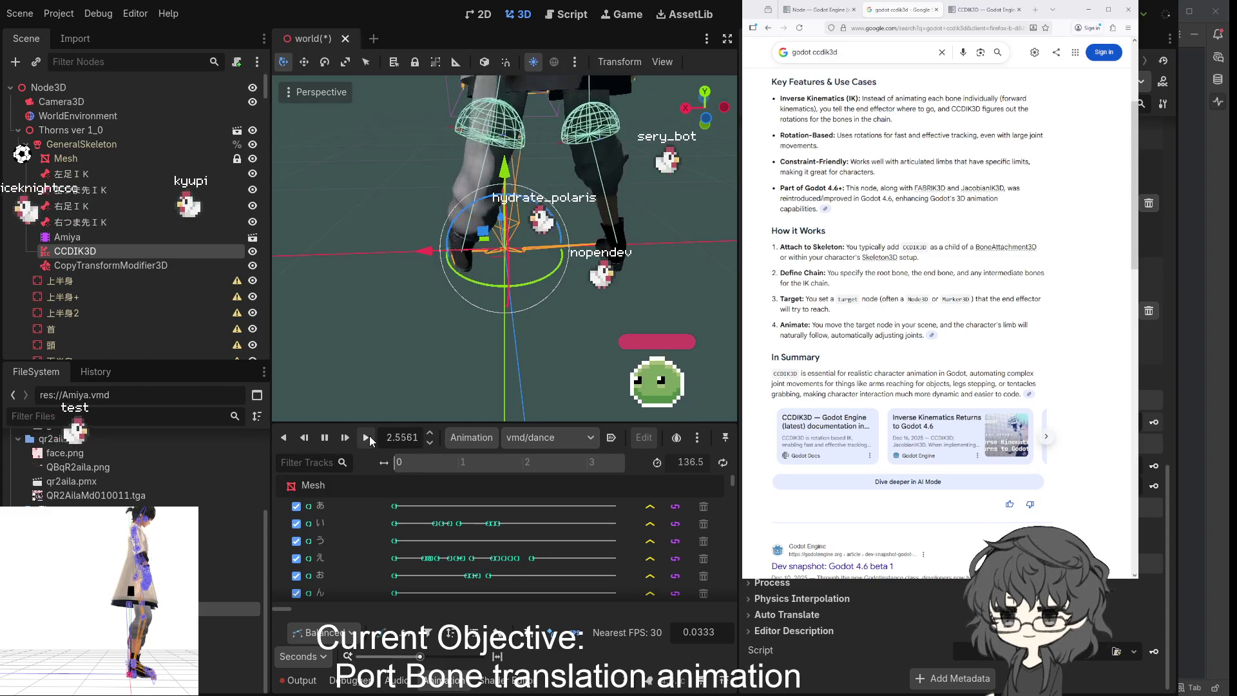
pyautogui.moveTo(535, 267)
pyautogui.mouseDown()
pyautogui.moveTo(388, 250)
pyautogui.moveTo(481, 270)
pyautogui.moveTo(653, 257)
pyautogui.moveTo(543, 244)
pyautogui.moveTo(550, 260)
pyautogui.moveTo(491, 264)
pyautogui.mouseUp()
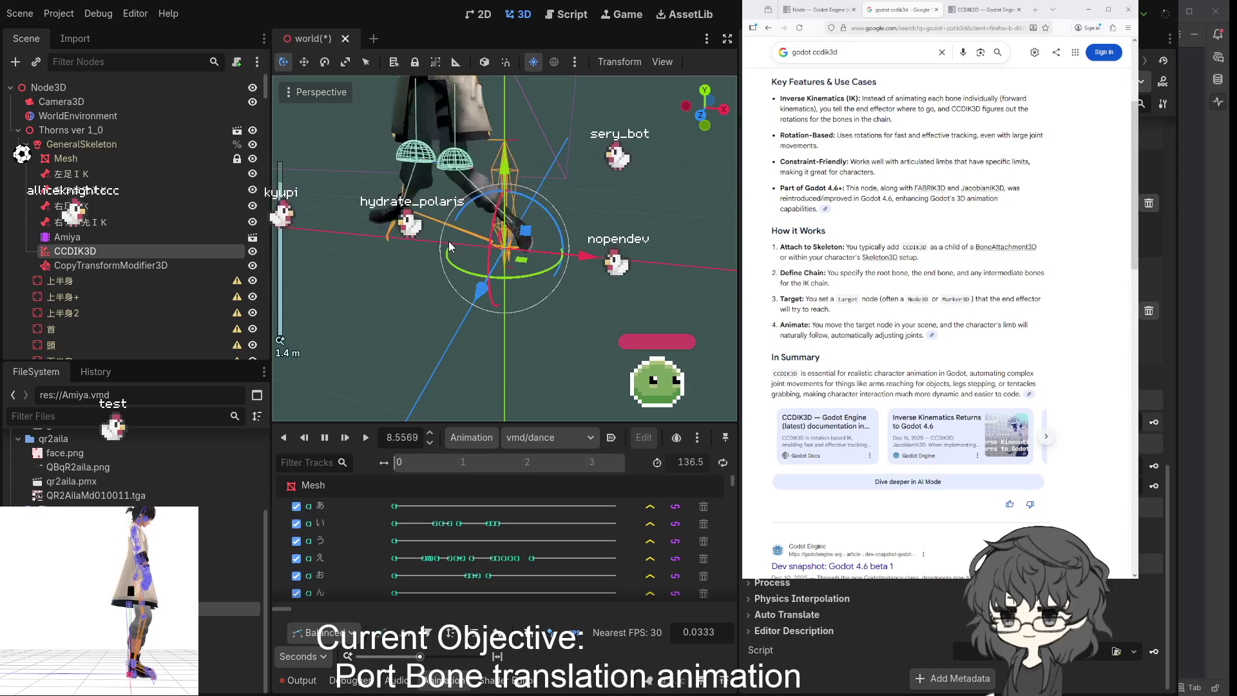
pyautogui.moveTo(438, 224); pyautogui.dragTo(470, 223)
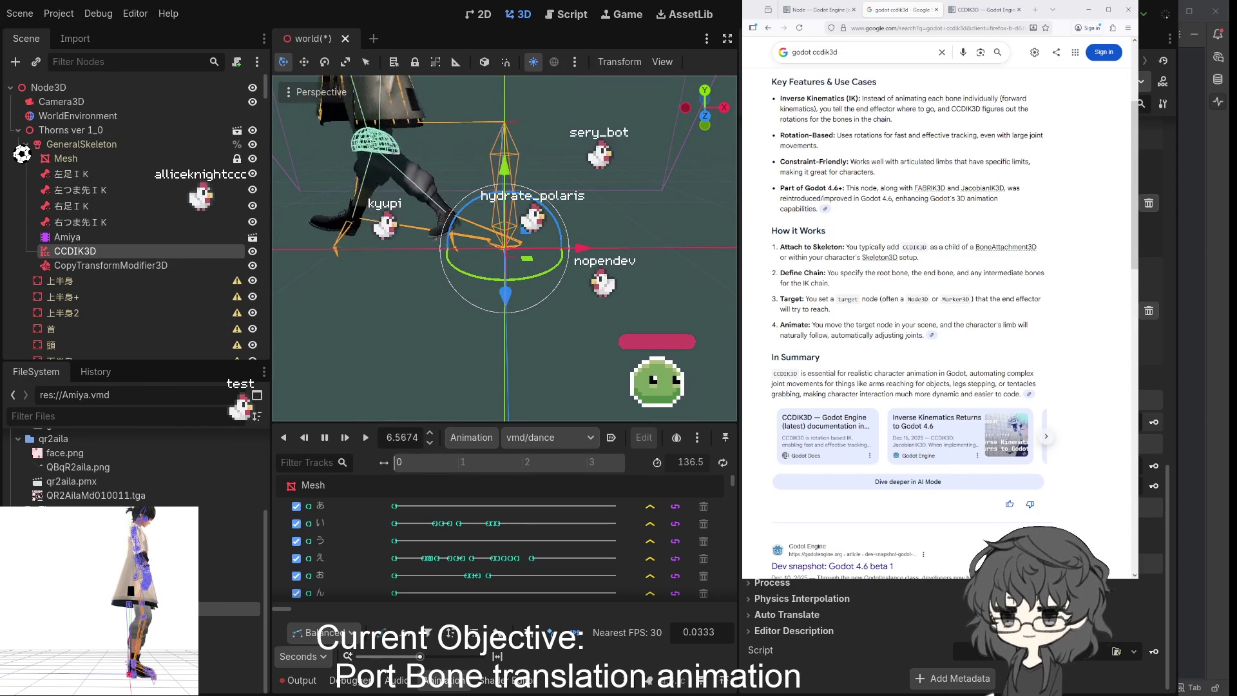
pyautogui.moveTo(361, 277); pyautogui.dragTo(413, 263)
pyautogui.scroll(-3, 416, 263)
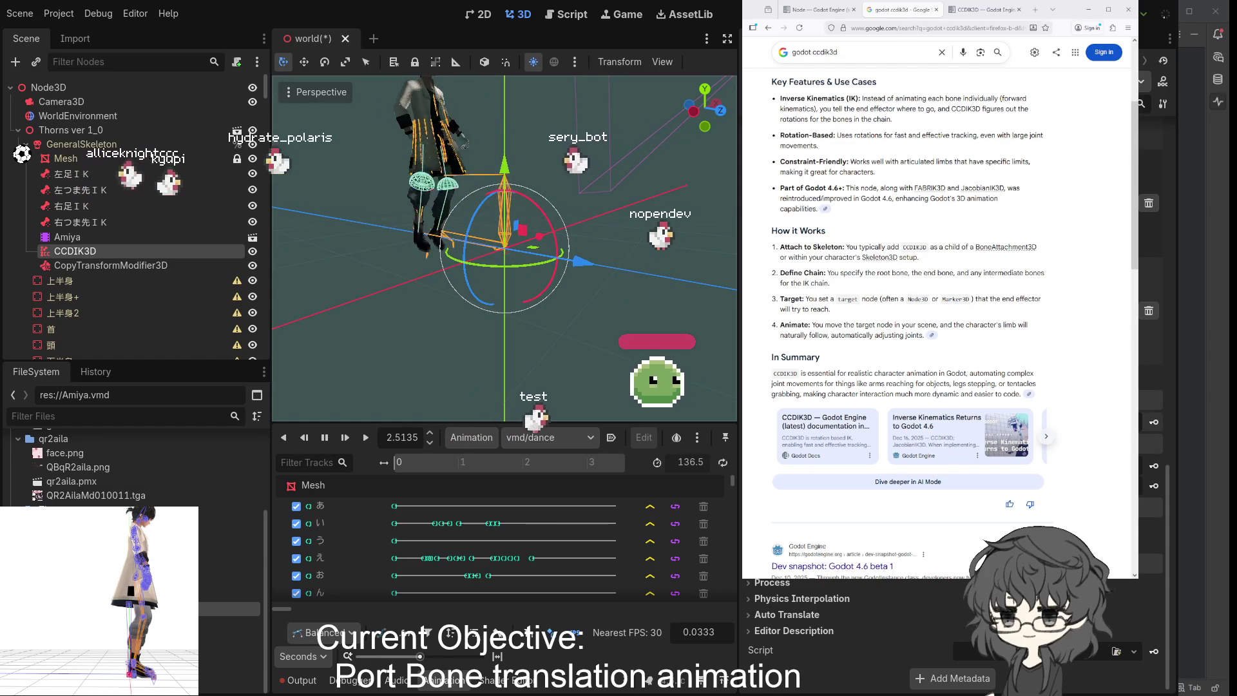
pyautogui.moveTo(438, 252)
pyautogui.mouseDown()
pyautogui.moveTo(391, 258)
pyautogui.moveTo(427, 257)
pyautogui.mouseUp()
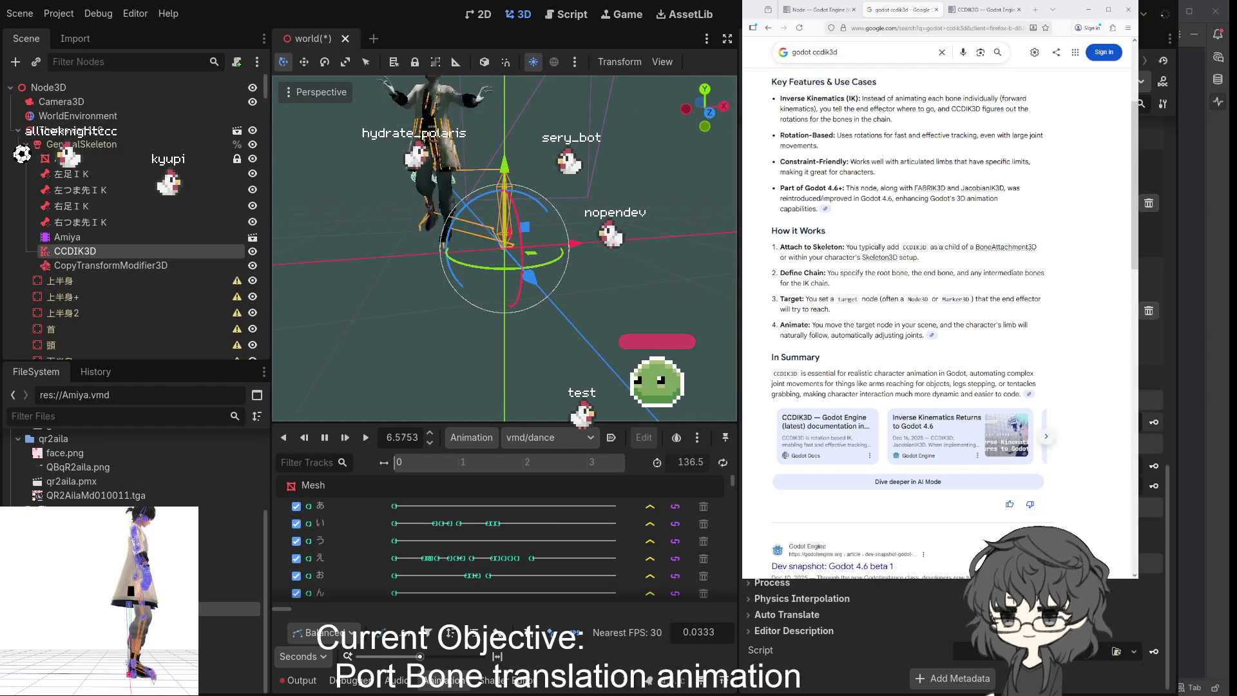
# - Untick Active on the CCDIK3D modifier, then select GeneralSkeleton to show its bone settings
pyautogui.click(501, 219)
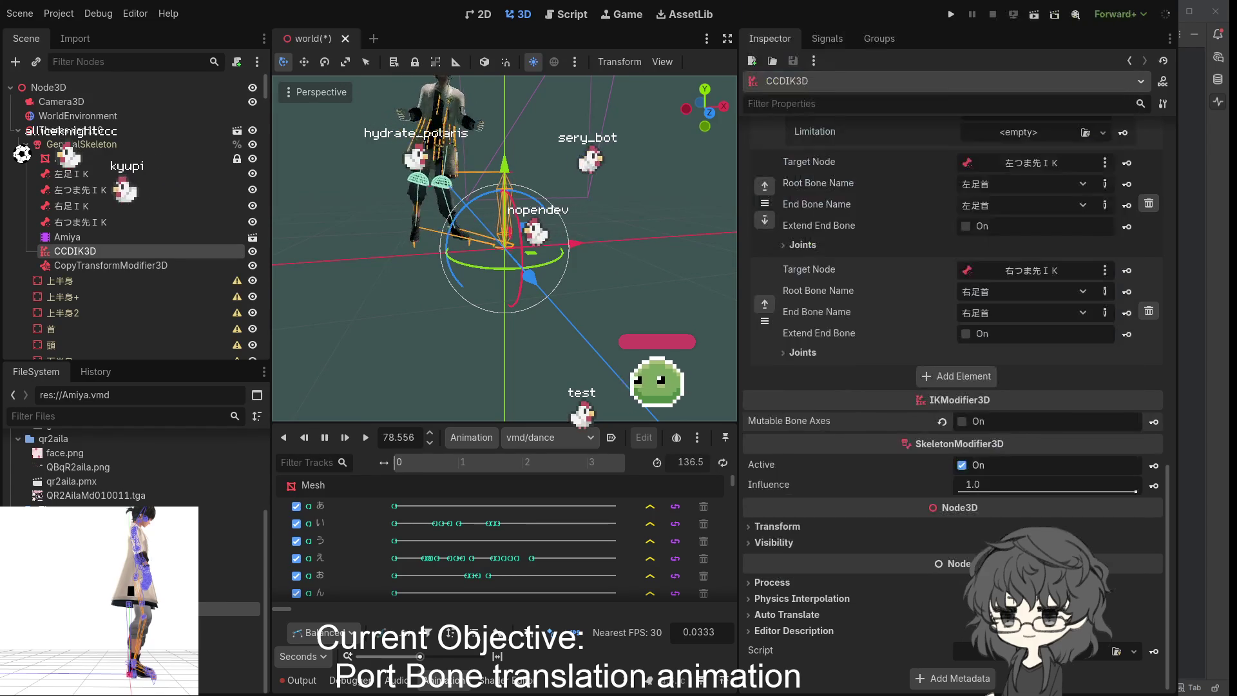
pyautogui.scroll(2, 500, 219)
pyautogui.moveTo(570, 199)
pyautogui.mouseDown()
pyautogui.moveTo(296, 190)
pyautogui.moveTo(487, 182)
pyautogui.mouseUp()
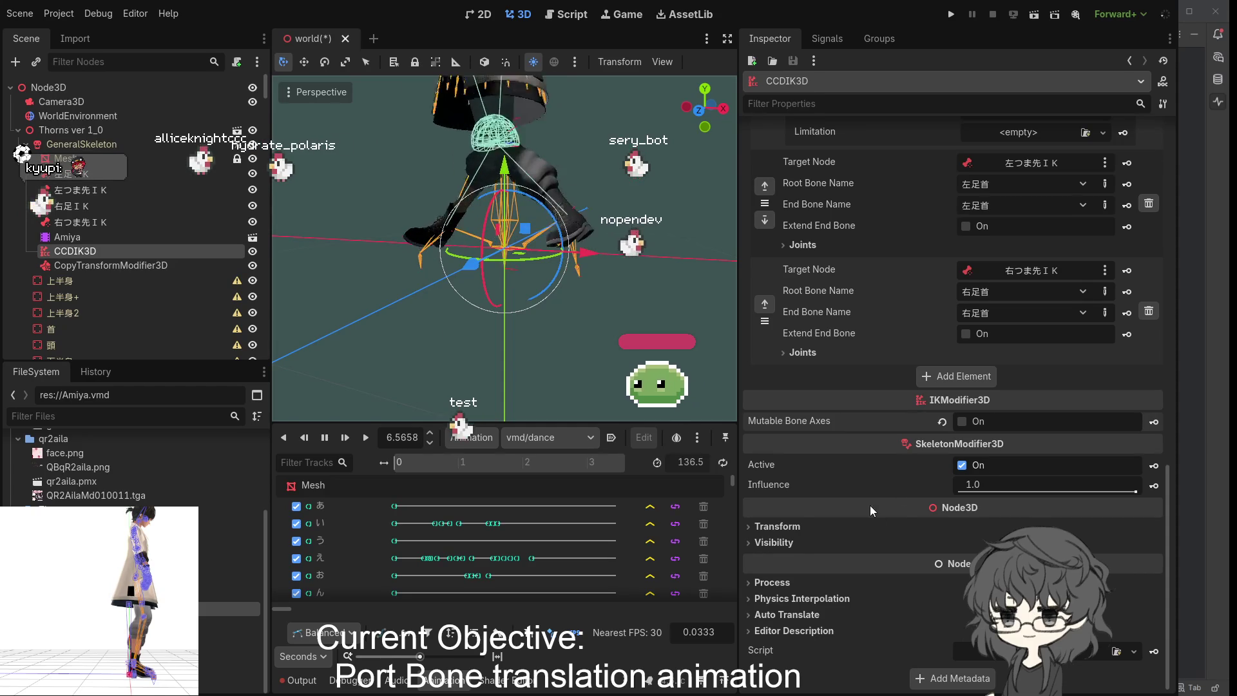
pyautogui.click(962, 465)
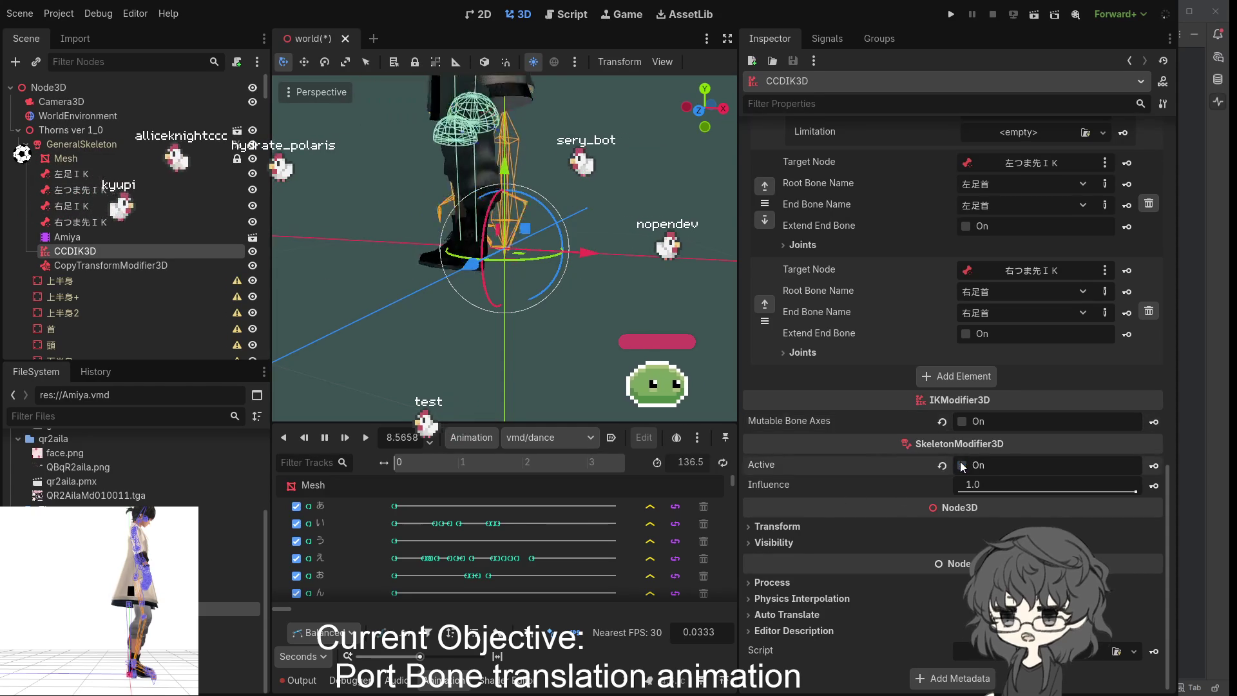
pyautogui.scroll(3, 543, 343)
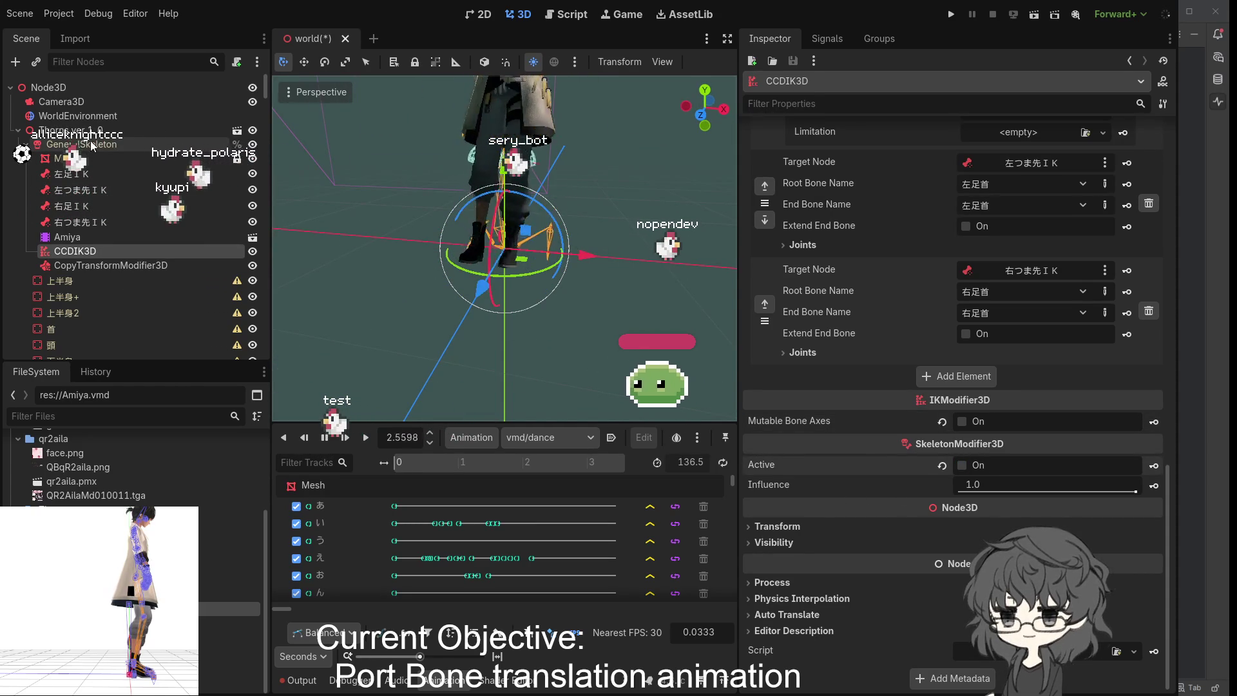
pyautogui.click(80, 144)
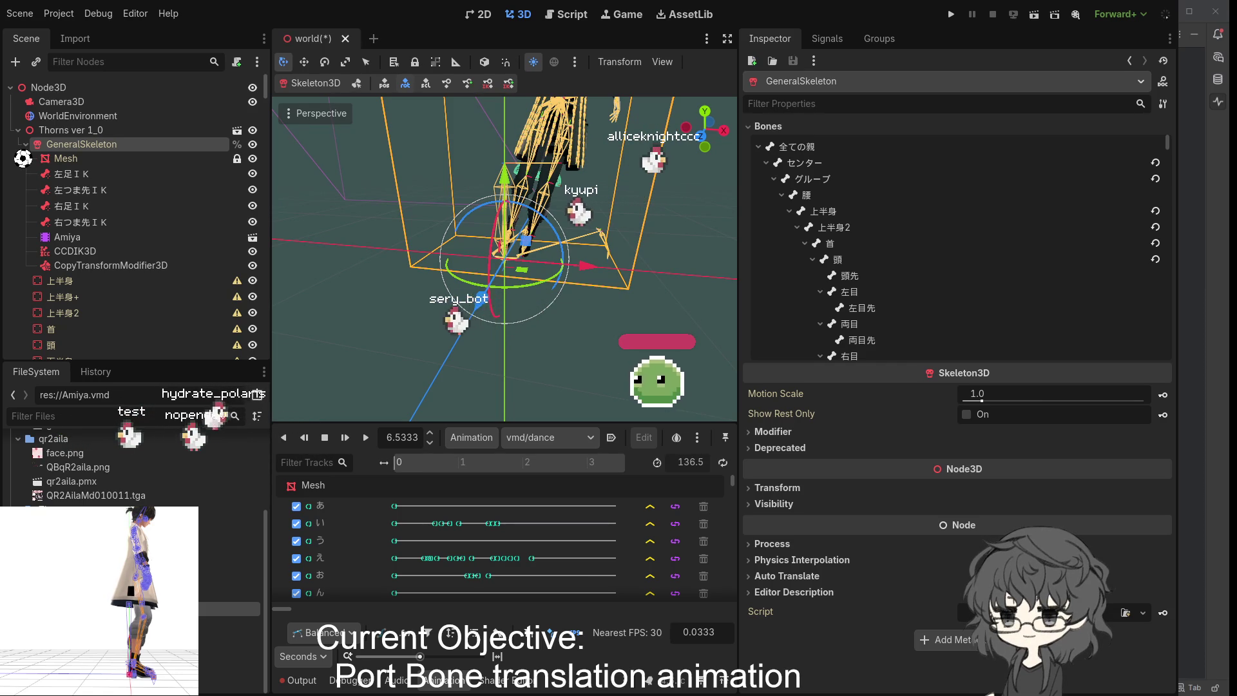
# - In bone edit mode, test-move the 左足首 ankle and 右足ＩＫ bones, reverting both moves
pyautogui.moveTo(515, 322)
pyautogui.mouseDown()
pyautogui.moveTo(308, 310)
pyautogui.moveTo(381, 342)
pyautogui.mouseUp()
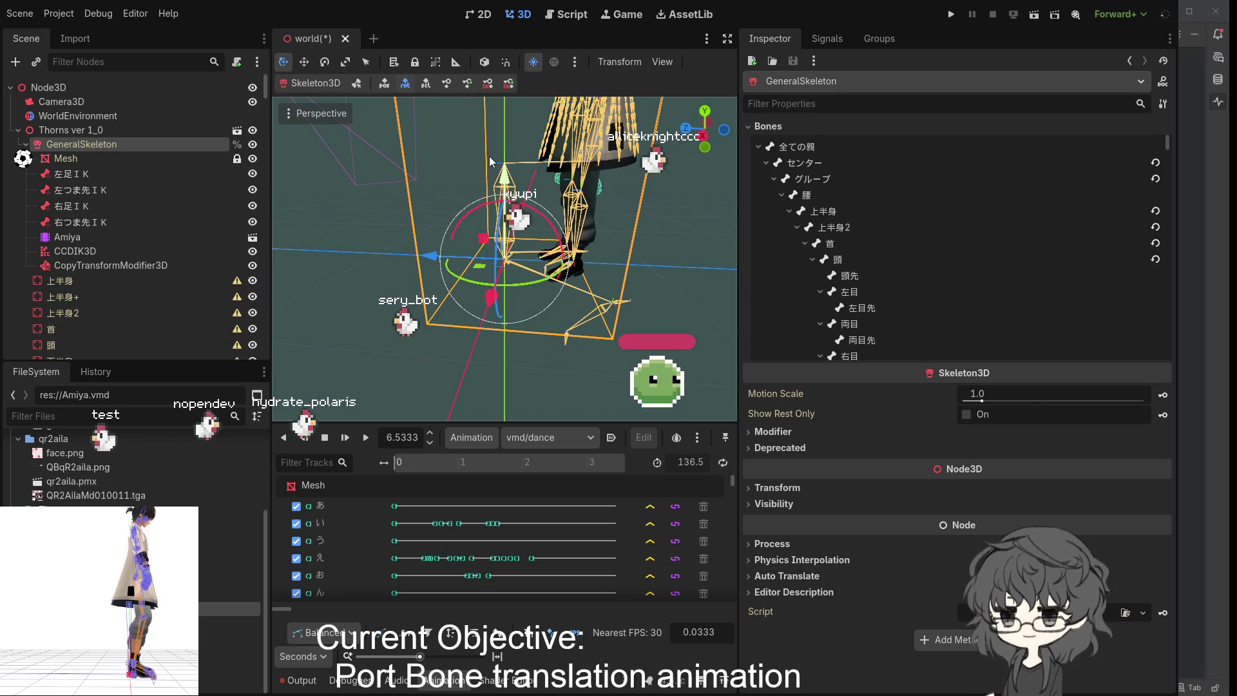
pyautogui.click(356, 83)
pyautogui.moveTo(612, 255)
pyautogui.mouseDown()
pyautogui.moveTo(658, 288)
pyautogui.moveTo(591, 247)
pyautogui.moveTo(616, 284)
pyautogui.moveTo(604, 271)
pyautogui.mouseUp()
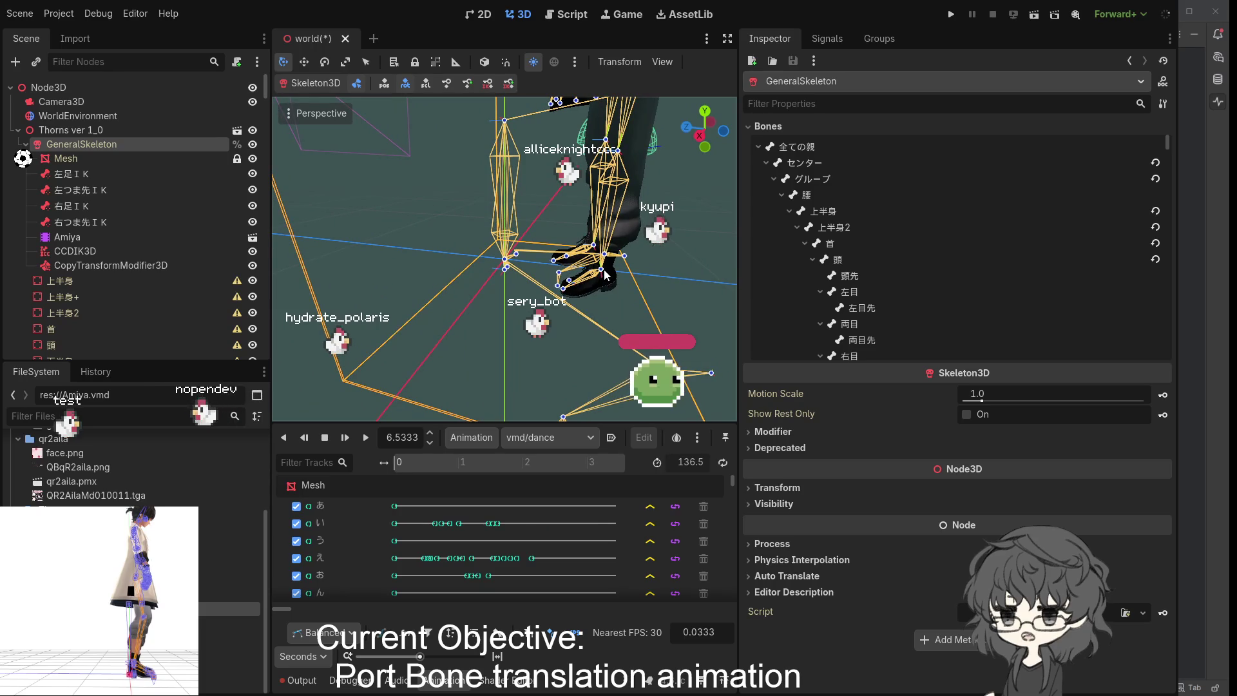
pyautogui.click(603, 274)
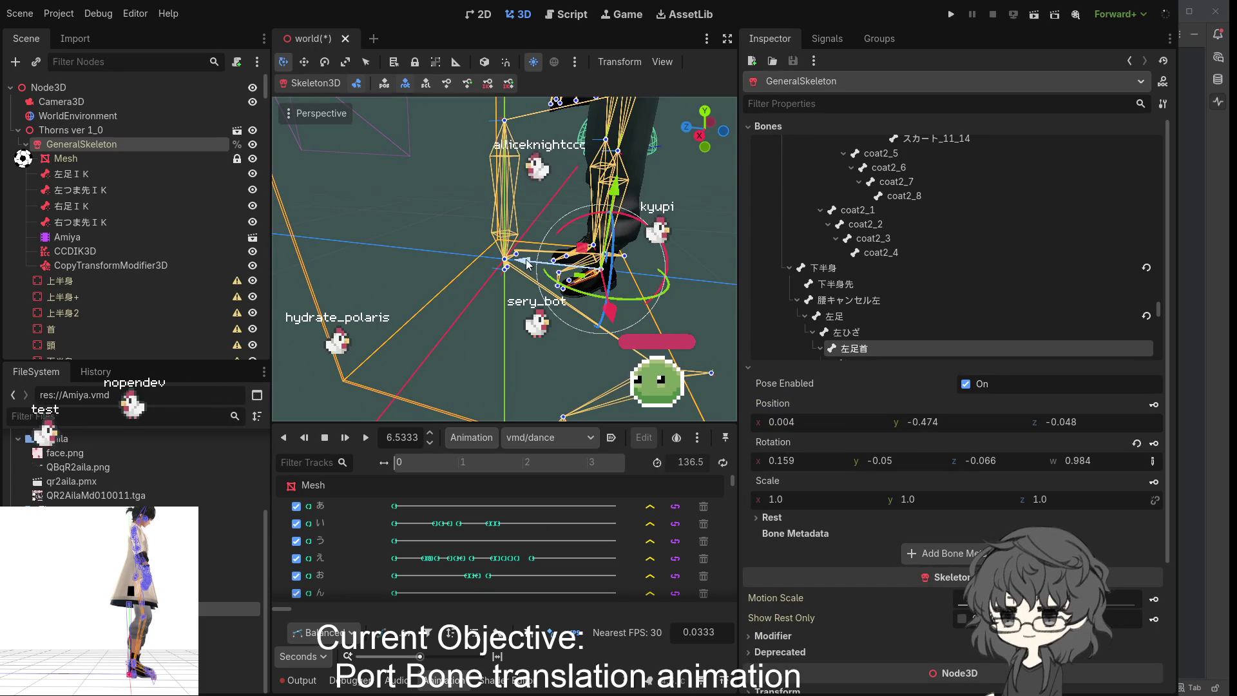
pyautogui.moveTo(538, 265); pyautogui.dragTo(425, 261)
pyautogui.rightClick(425, 260)
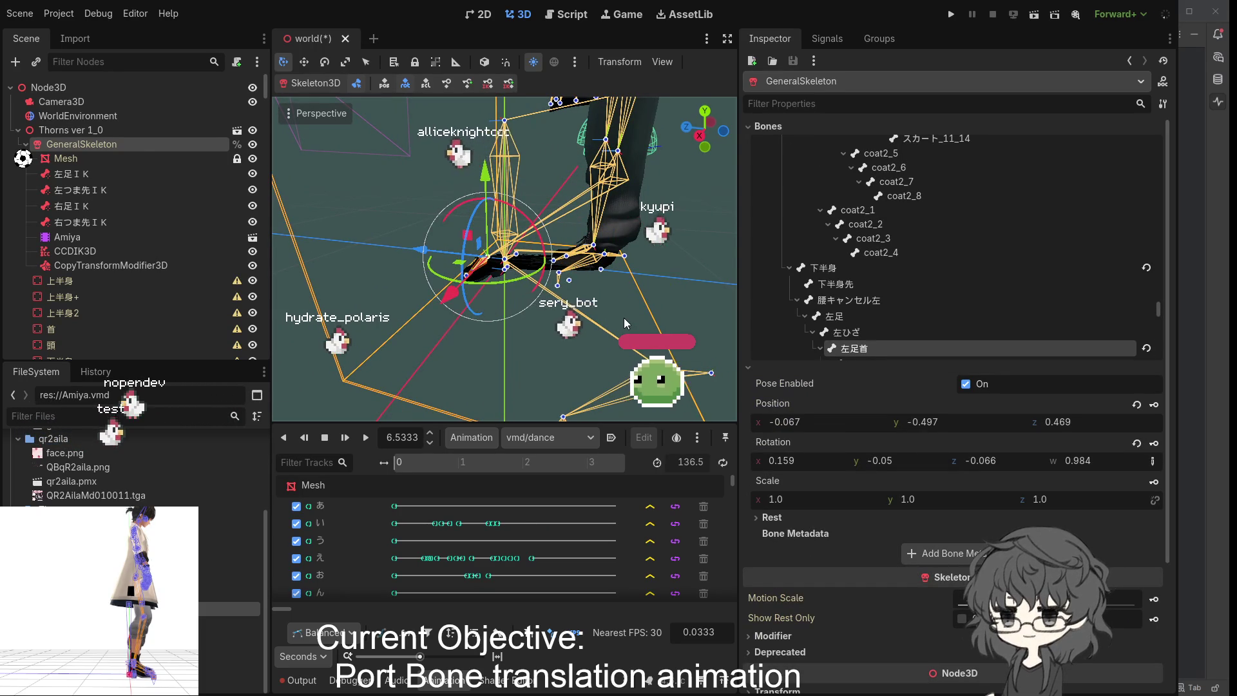
pyautogui.click(605, 258)
pyautogui.moveTo(516, 257)
pyautogui.mouseDown()
pyautogui.moveTo(442, 250)
pyautogui.moveTo(532, 269)
pyautogui.moveTo(549, 194)
pyautogui.mouseUp()
pyautogui.hotkey('ctrl', 'z')
# - Move the right toe IK bone 右つま先IK along X, then deselect it
pyautogui.scroll(-1, 831, 316)
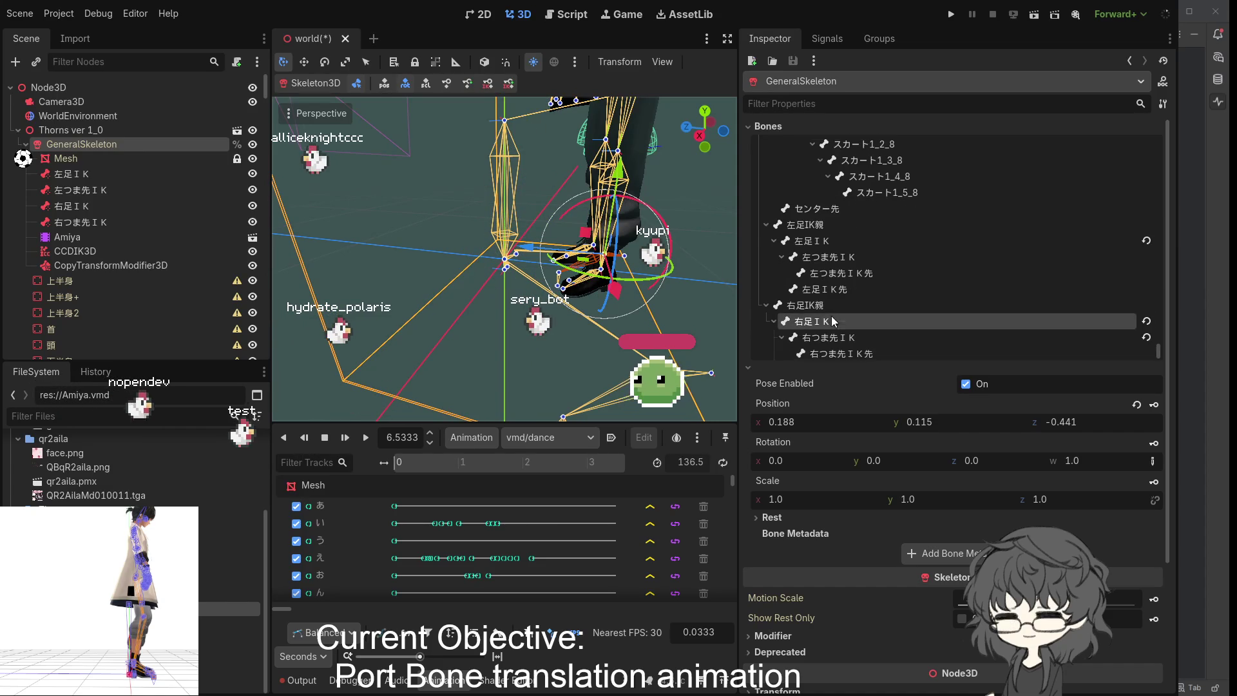
pyautogui.click(840, 337)
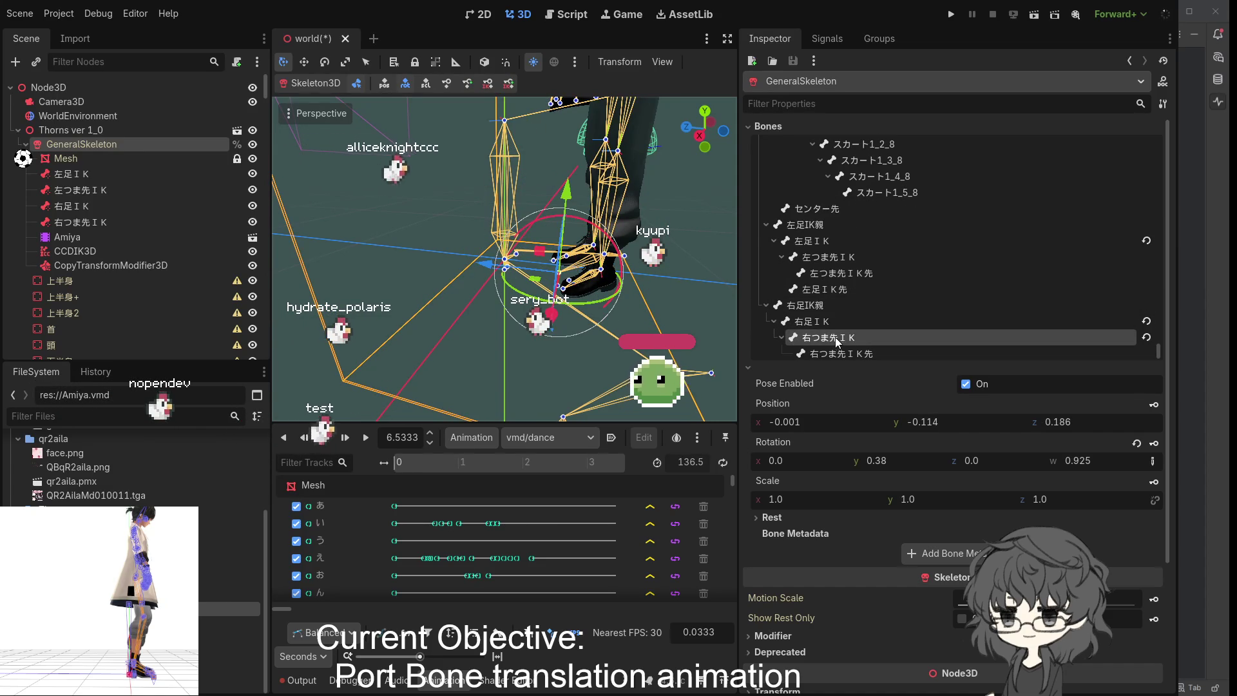
pyautogui.moveTo(552, 316)
pyautogui.mouseDown()
pyautogui.moveTo(549, 359)
pyautogui.moveTo(610, 289)
pyautogui.mouseUp()
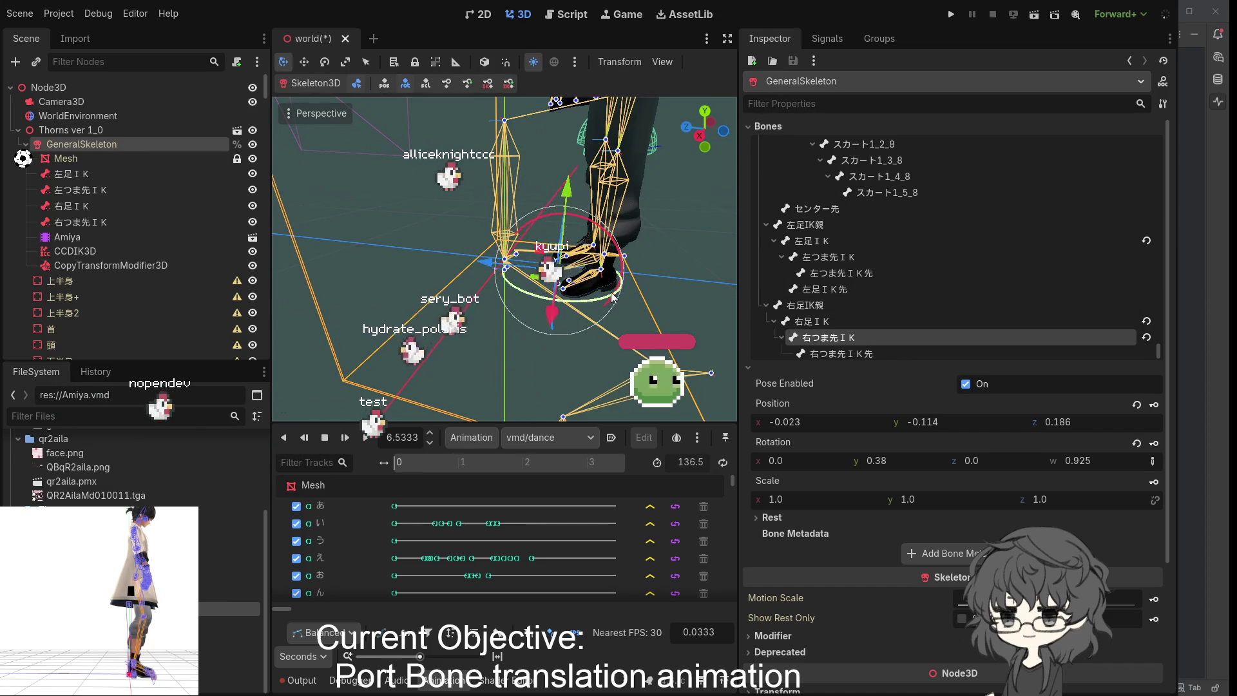
pyautogui.scroll(-3, 536, 301)
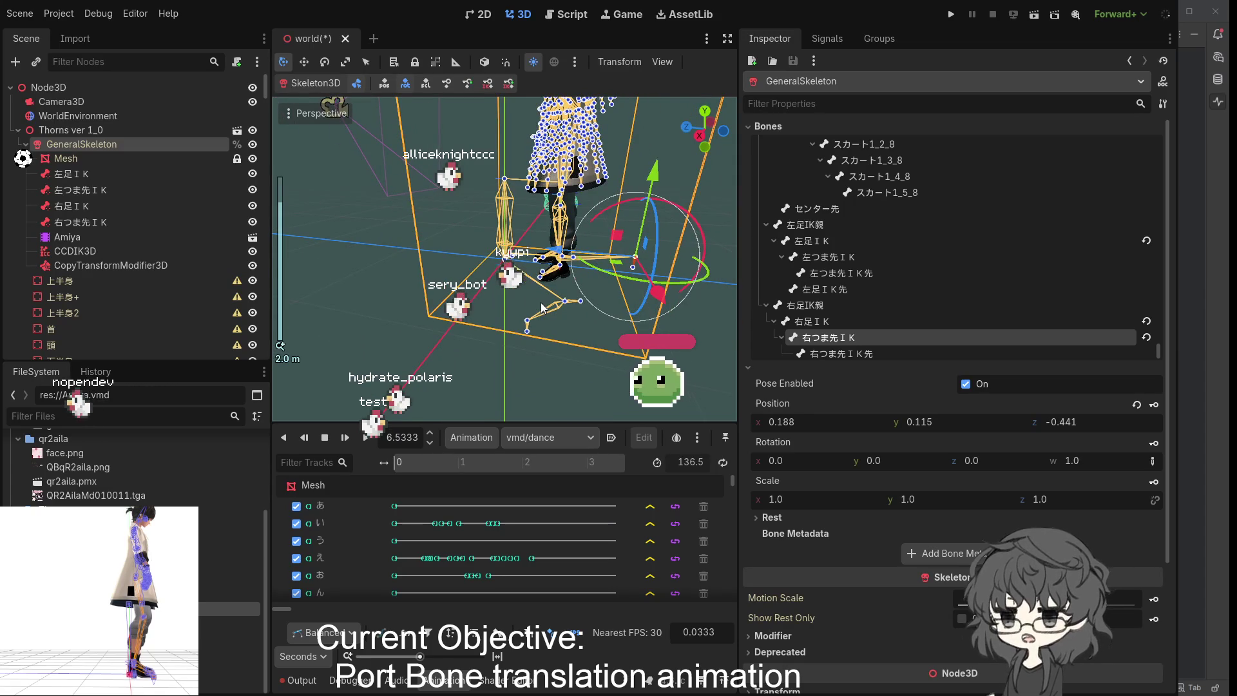
pyautogui.click(596, 292)
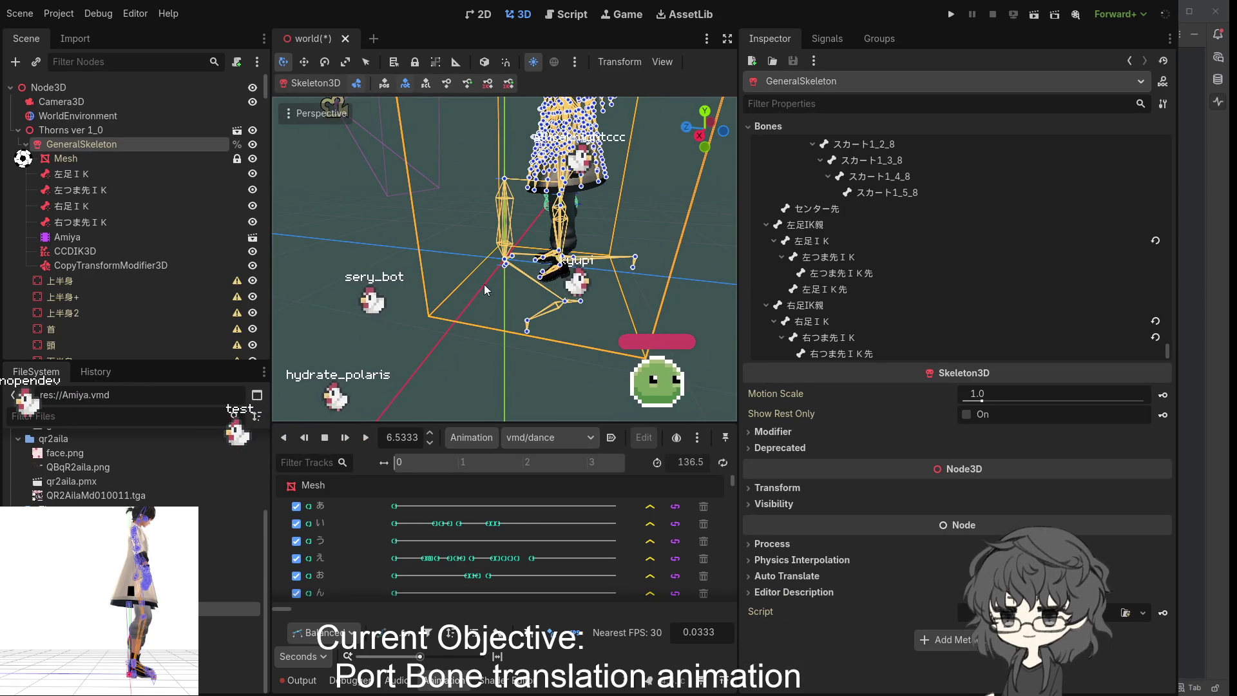
# - Play the dance backwards with A and orbit around the character
pyautogui.press('a')
pyautogui.scroll(-4, 581, 300)
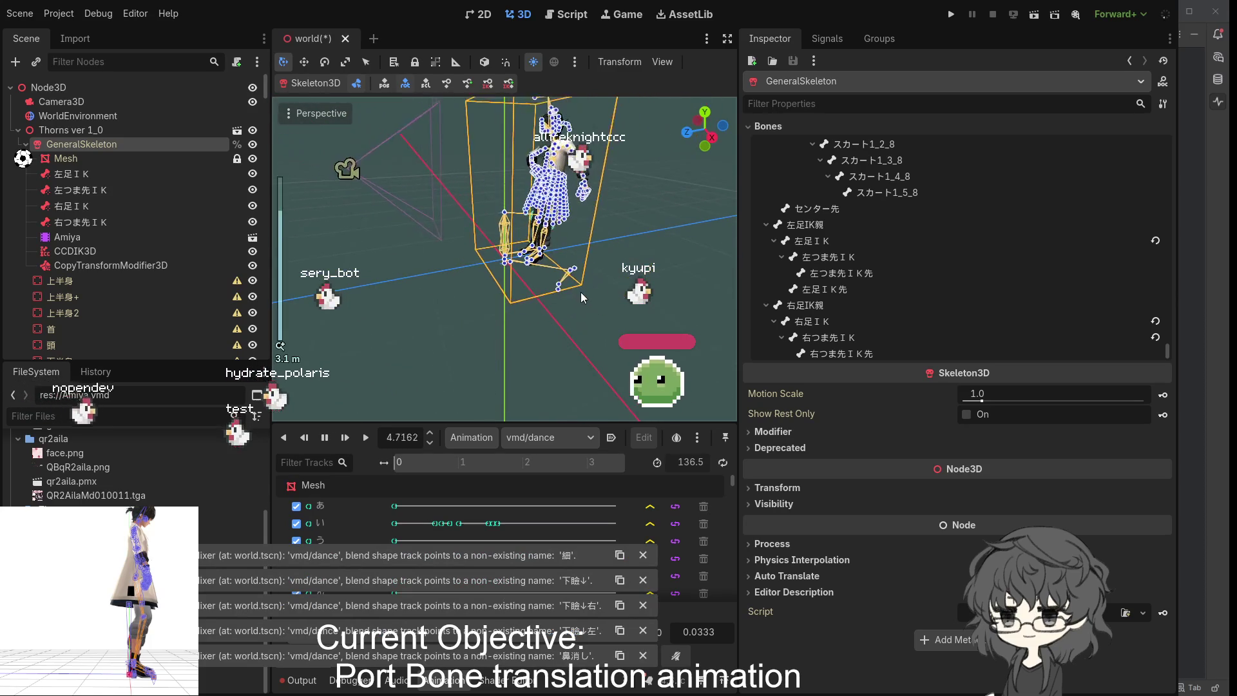
pyautogui.scroll(3, 586, 281)
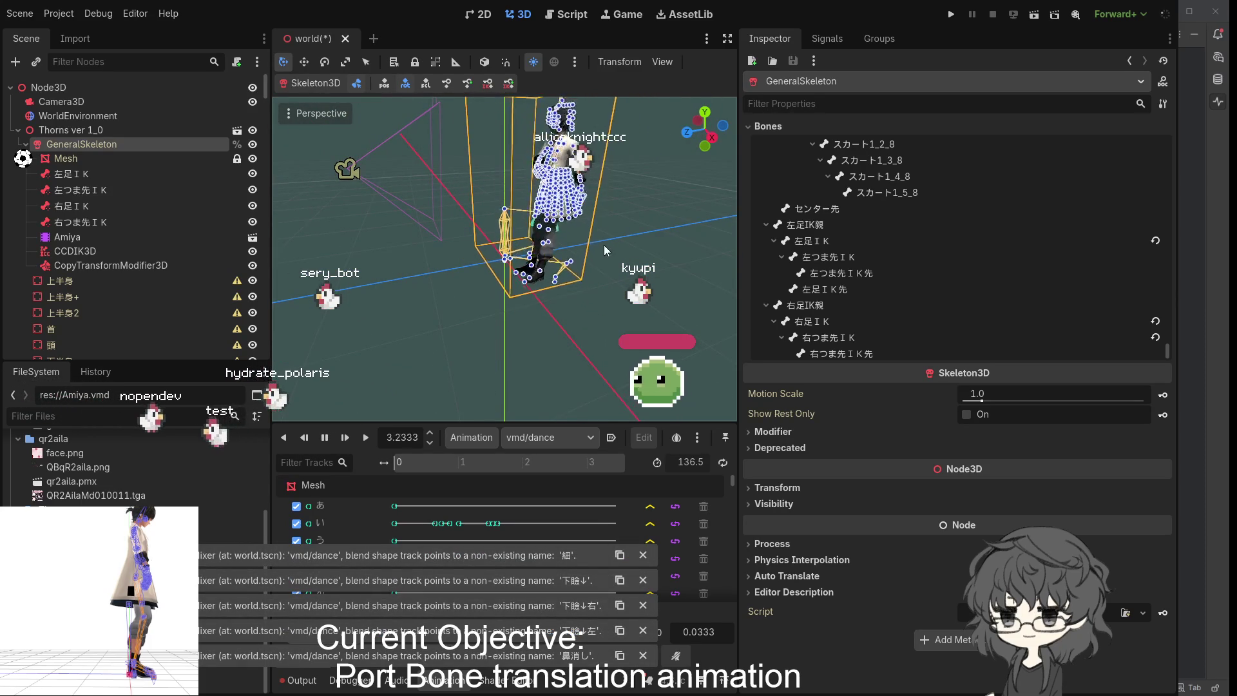
pyautogui.moveTo(580, 292)
pyautogui.mouseDown()
pyautogui.moveTo(612, 264)
pyautogui.moveTo(516, 264)
pyautogui.mouseUp()
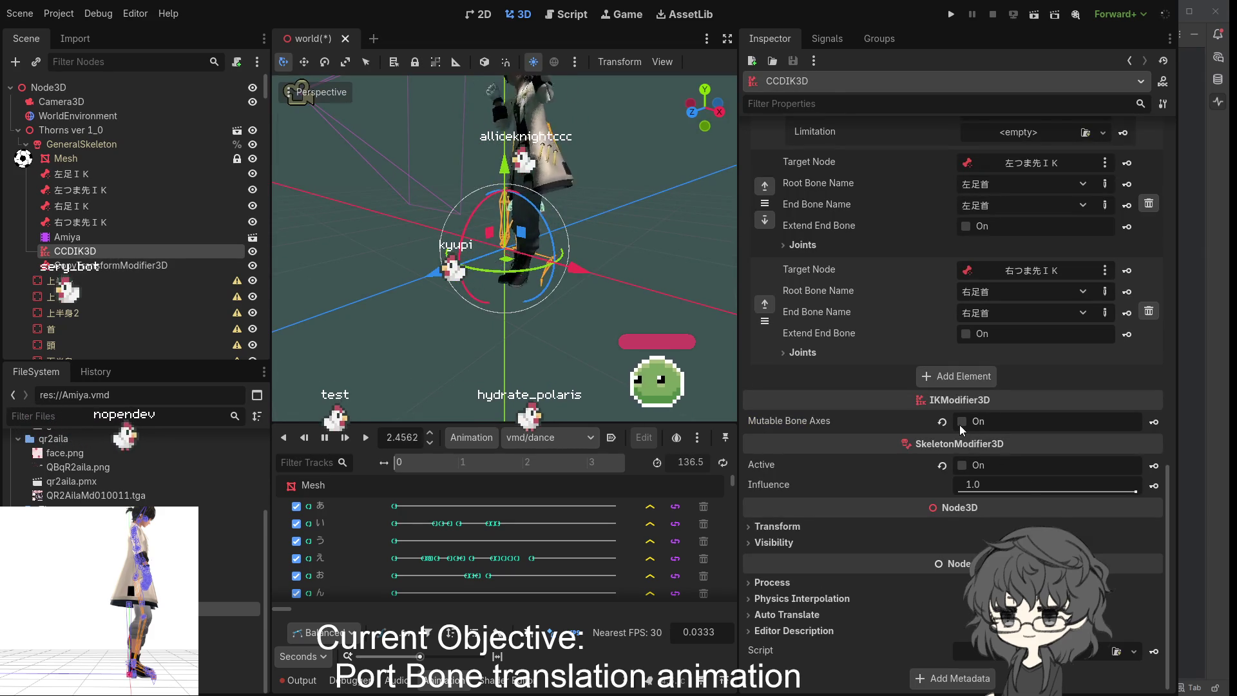
# - Re-enable the CCDIK3D modifier and expand the chain's Joints list
pyautogui.click(961, 465)
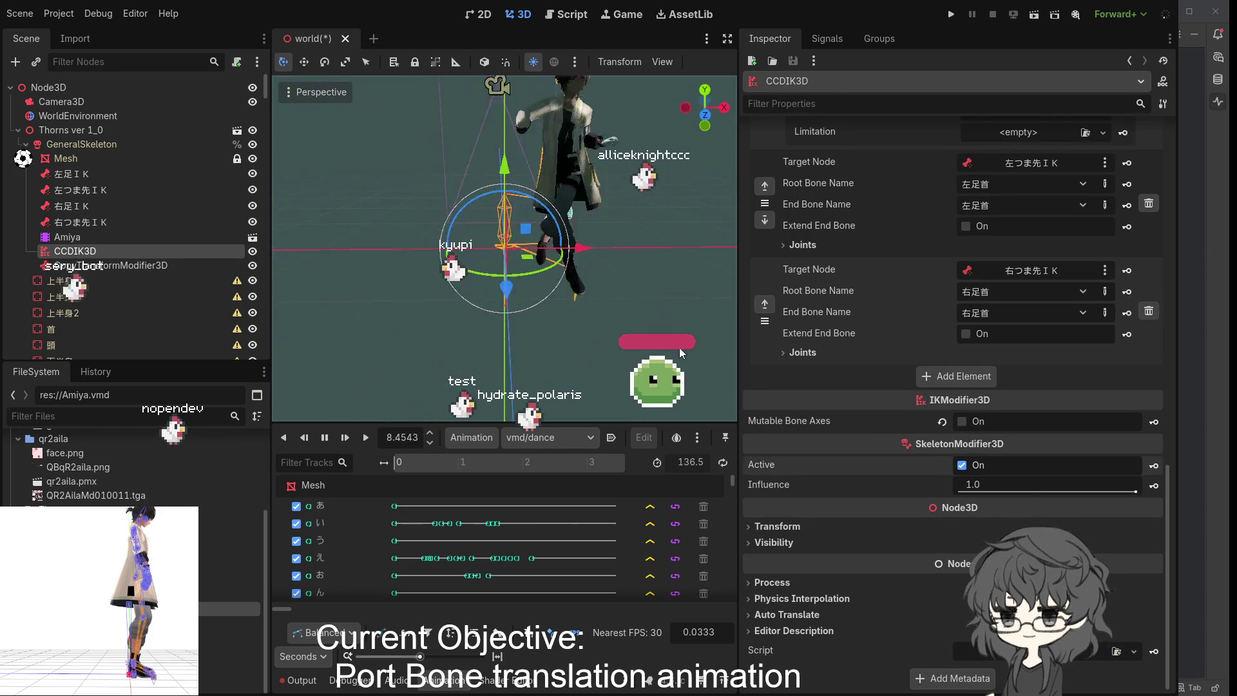
pyautogui.scroll(3, 569, 277)
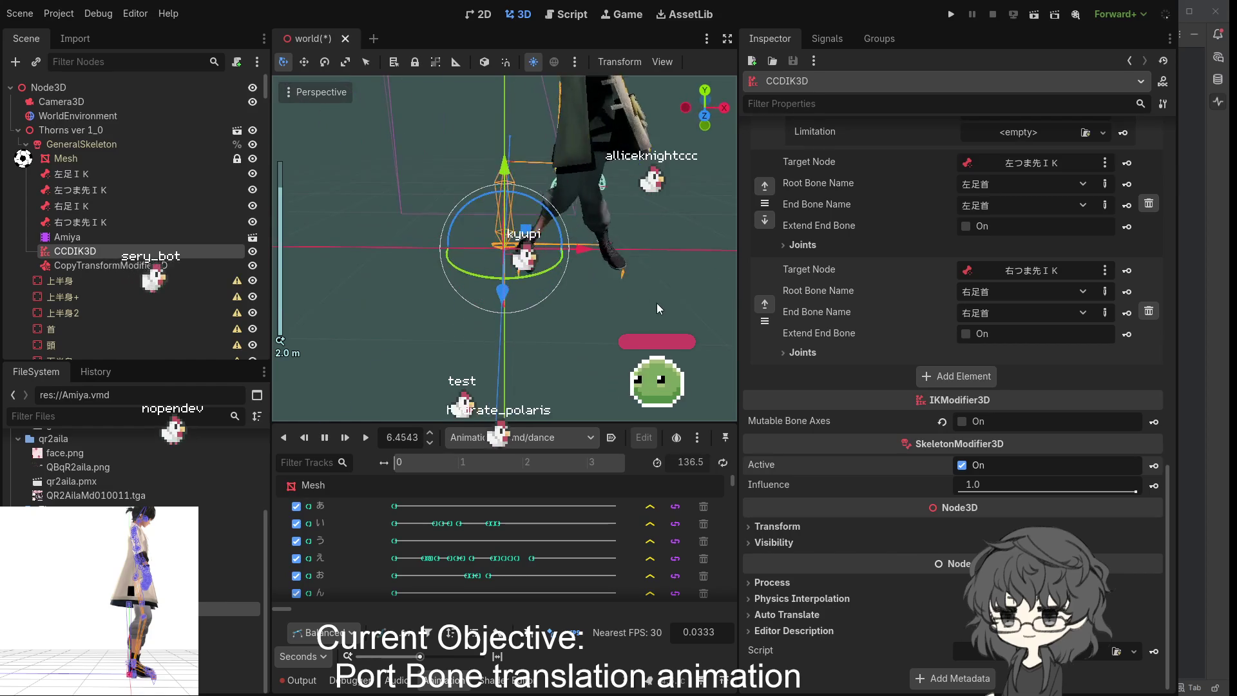
pyautogui.moveTo(654, 306)
pyautogui.mouseDown()
pyautogui.moveTo(555, 287)
pyautogui.moveTo(584, 301)
pyautogui.mouseUp()
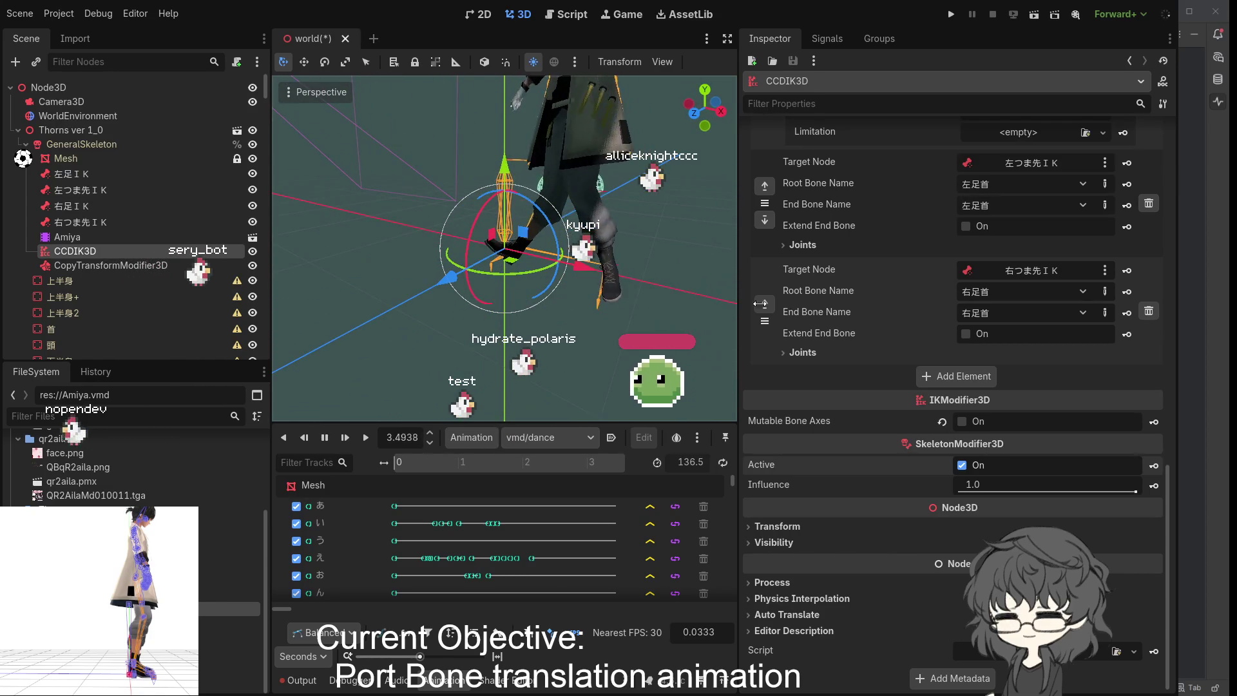
pyautogui.click(802, 354)
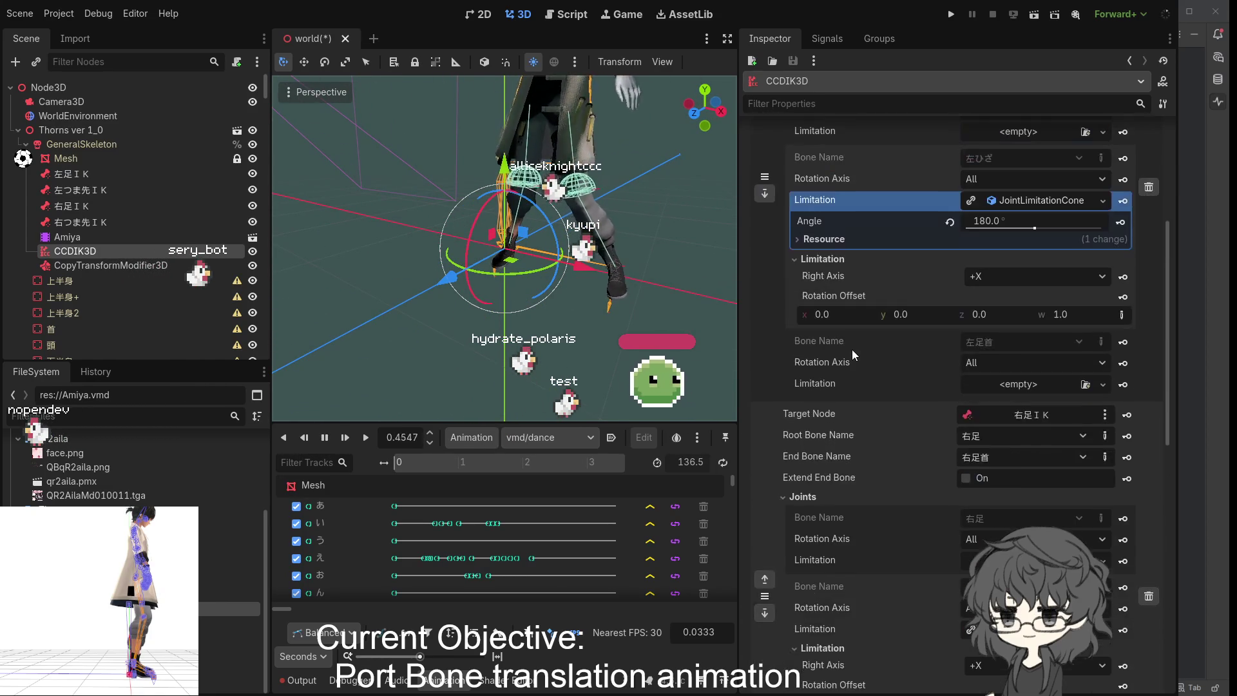
pyautogui.scroll(4, 851, 349)
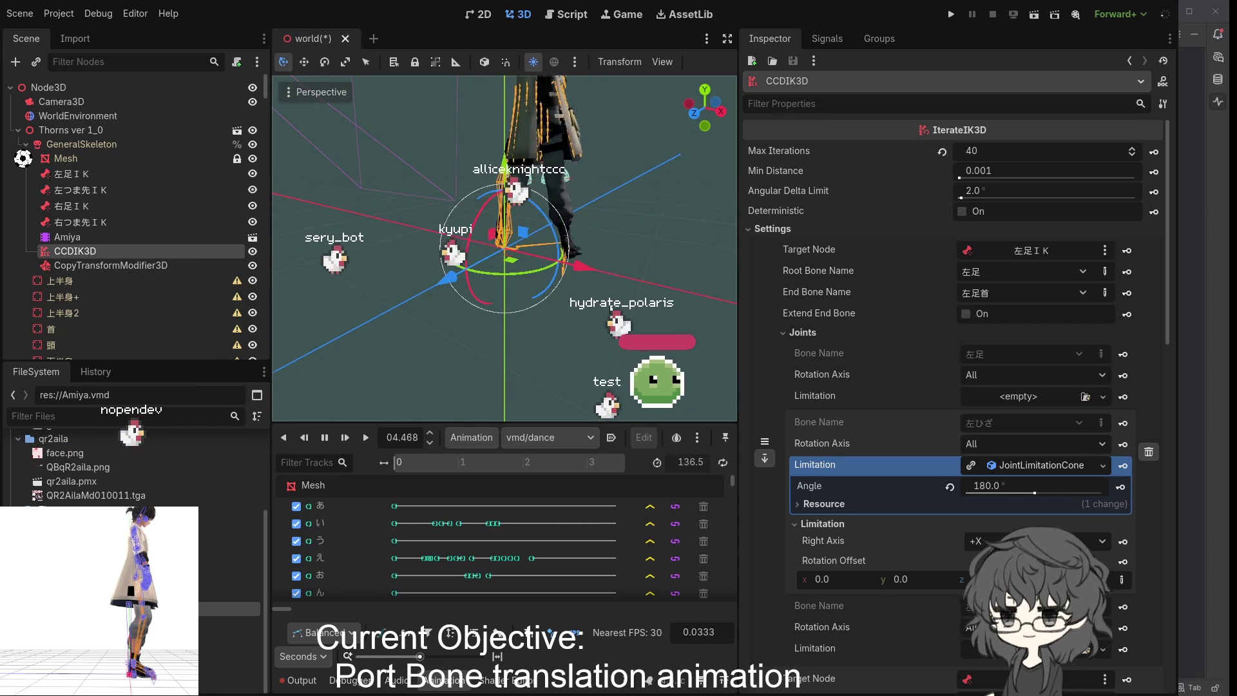
pyautogui.scroll(4, 596, 267)
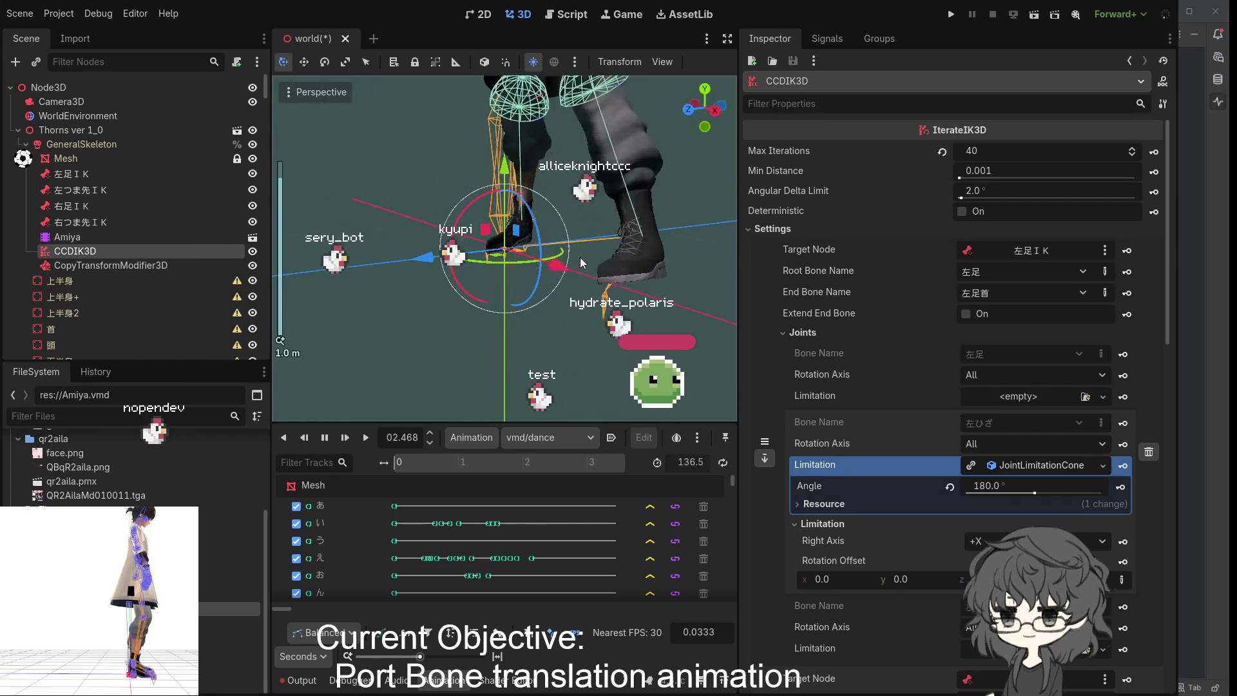
pyautogui.moveTo(546, 259); pyautogui.dragTo(619, 282)
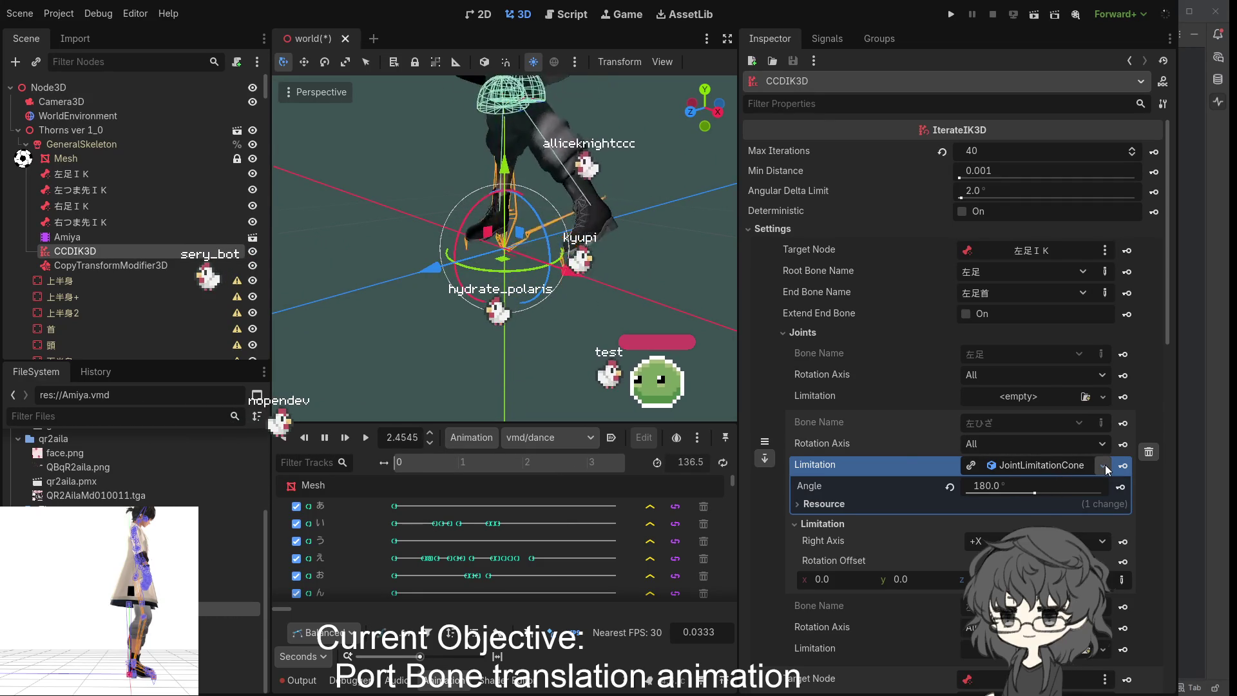
# - Restrict the 左ひざ knee joint's rotation axis to X and check the legs
pyautogui.click(1018, 466)
pyautogui.click(1018, 467)
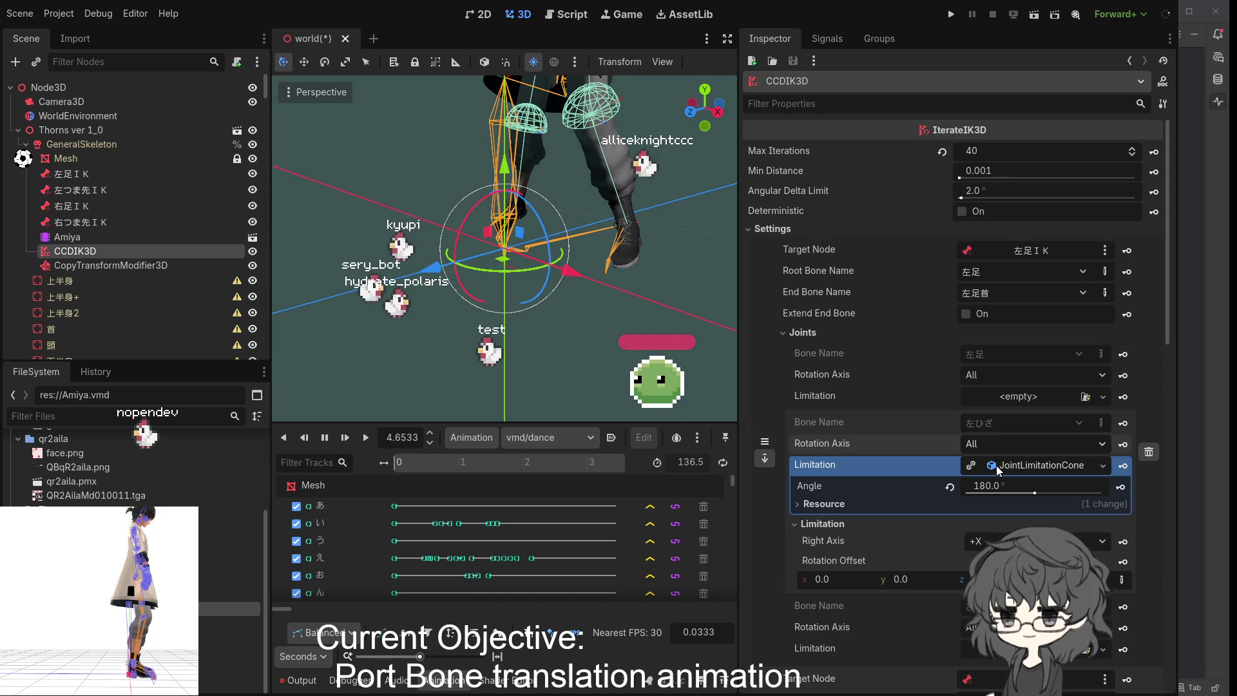
pyautogui.click(1034, 443)
pyautogui.click(1005, 461)
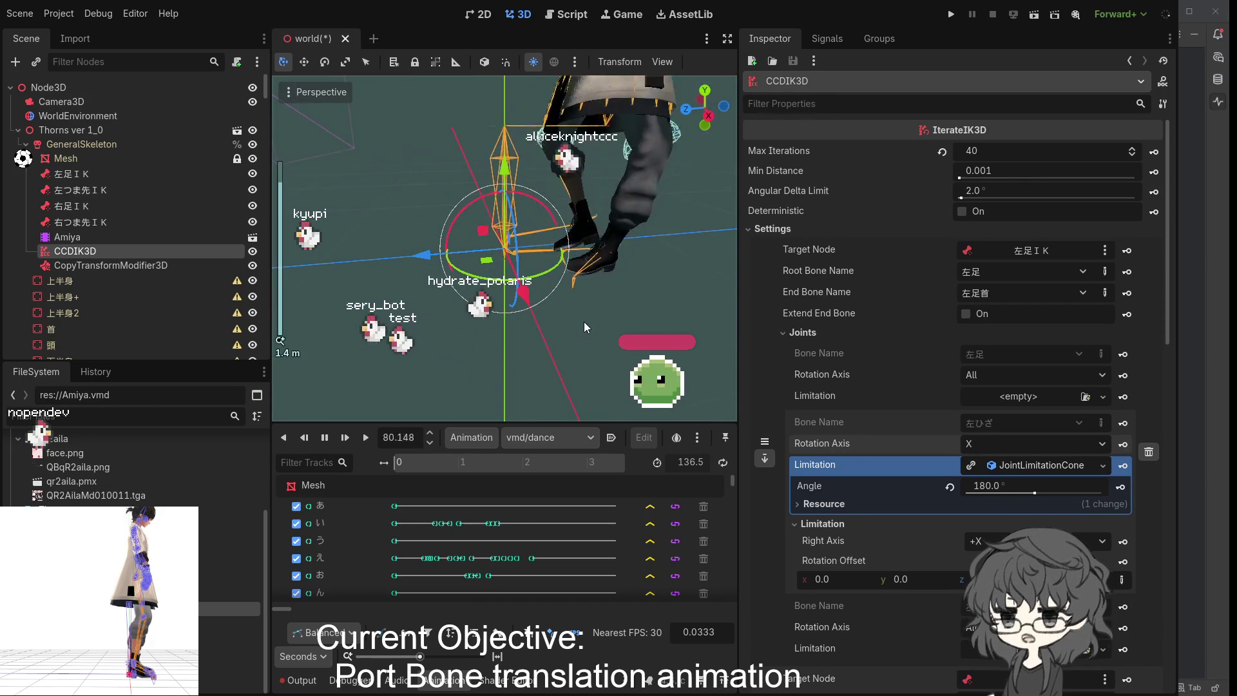
pyautogui.scroll(2, 625, 319)
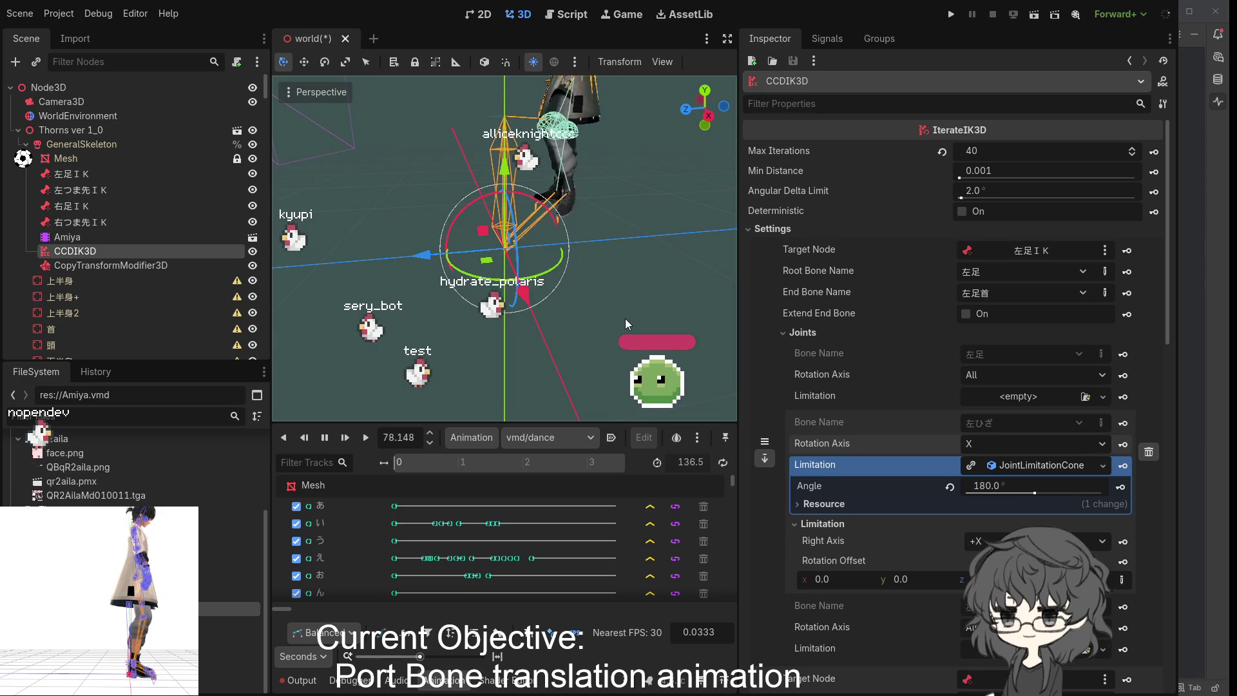
pyautogui.moveTo(576, 329); pyautogui.dragTo(296, 335)
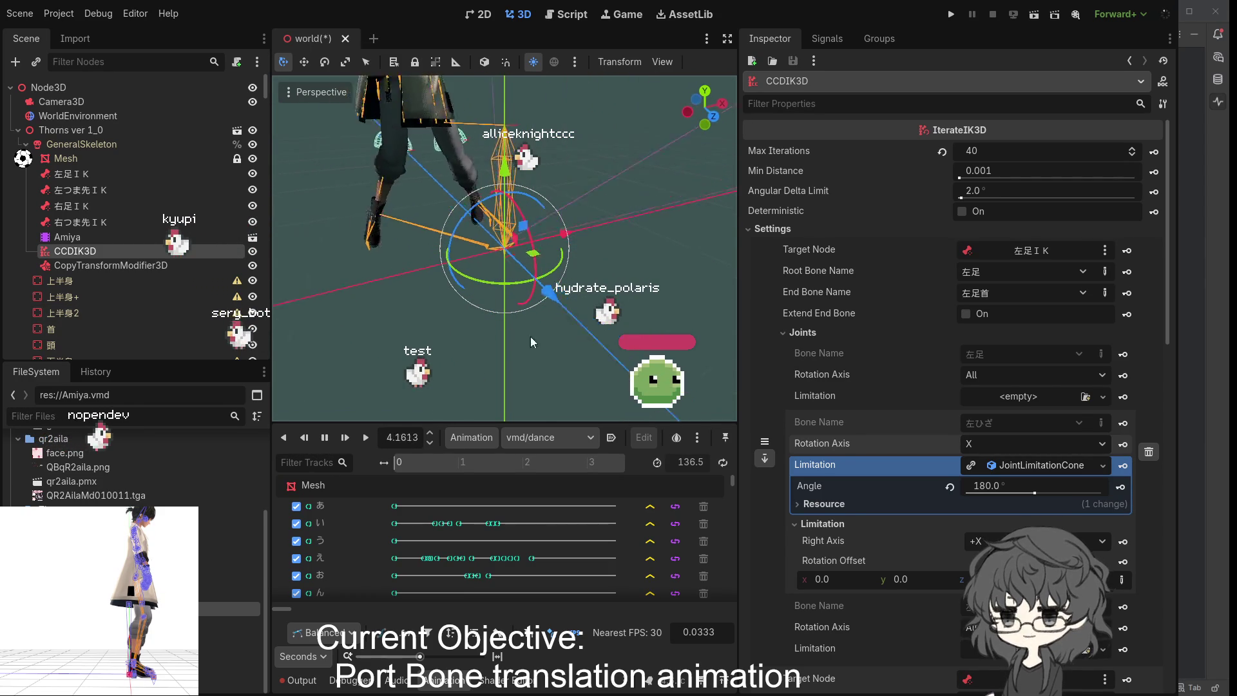
pyautogui.scroll(-10, 909, 407)
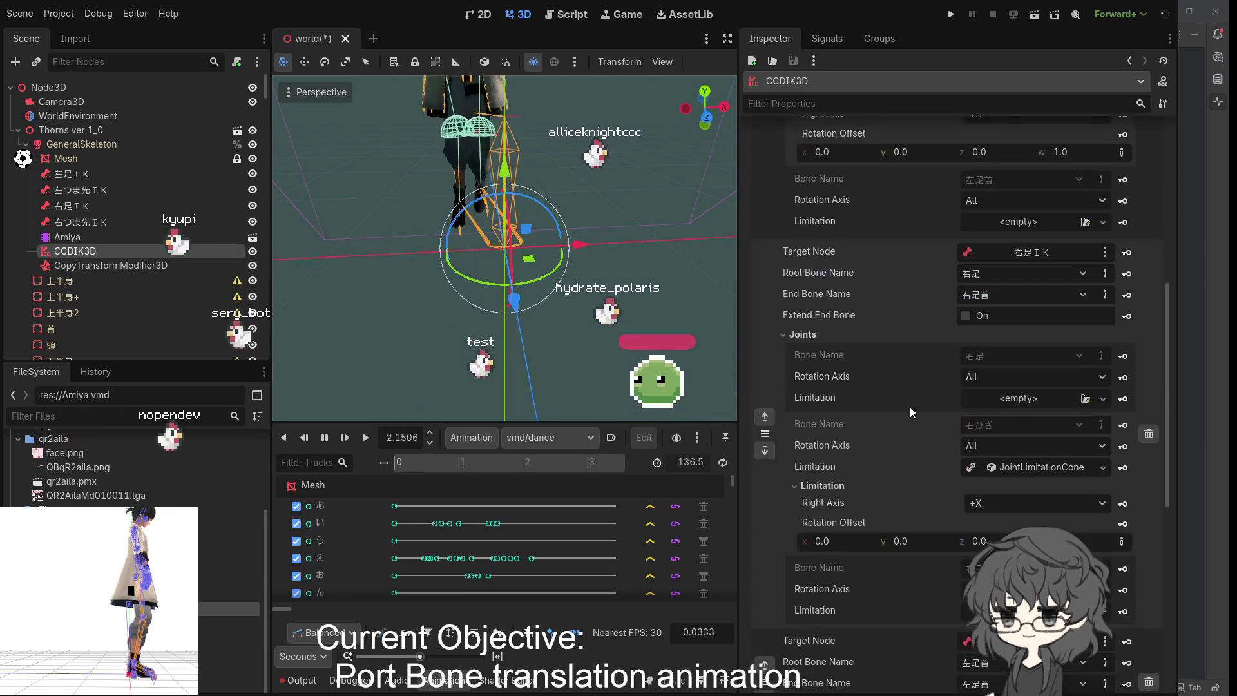
pyautogui.scroll(5, 910, 407)
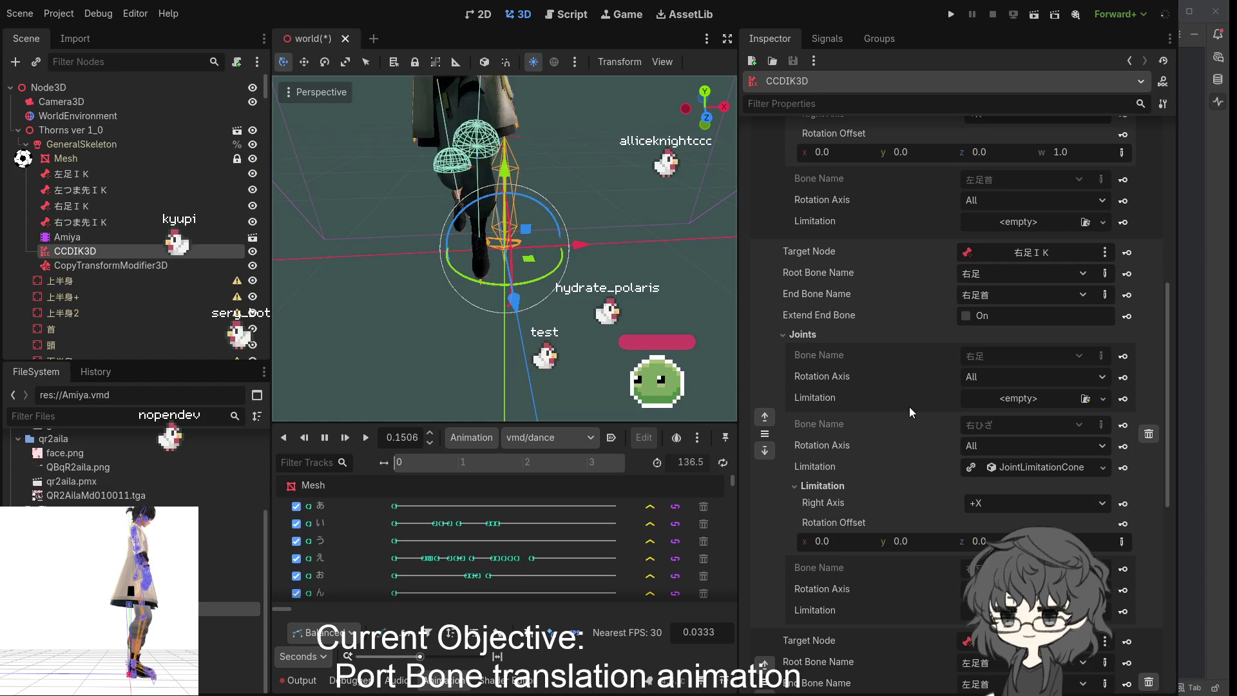
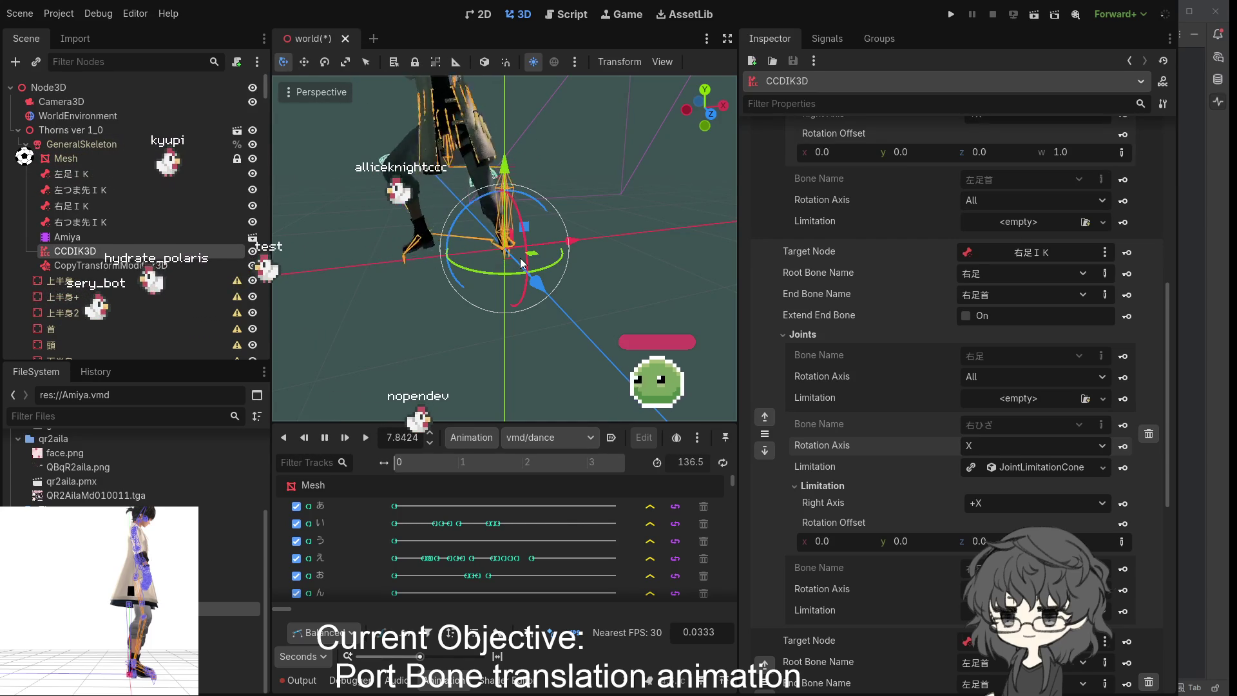
# - Orbit and zoom the viewport around the character, snapping to the front view
pyautogui.scroll(-3, 535, 251)
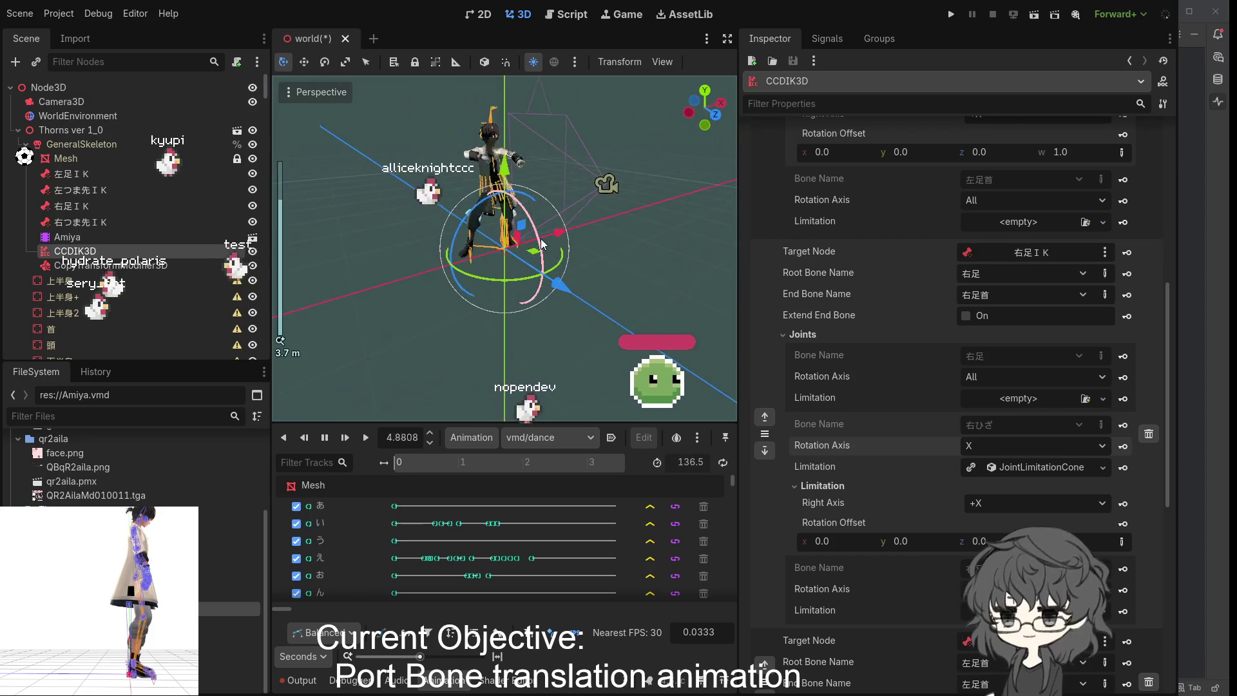
pyautogui.moveTo(541, 244); pyautogui.dragTo(491, 237)
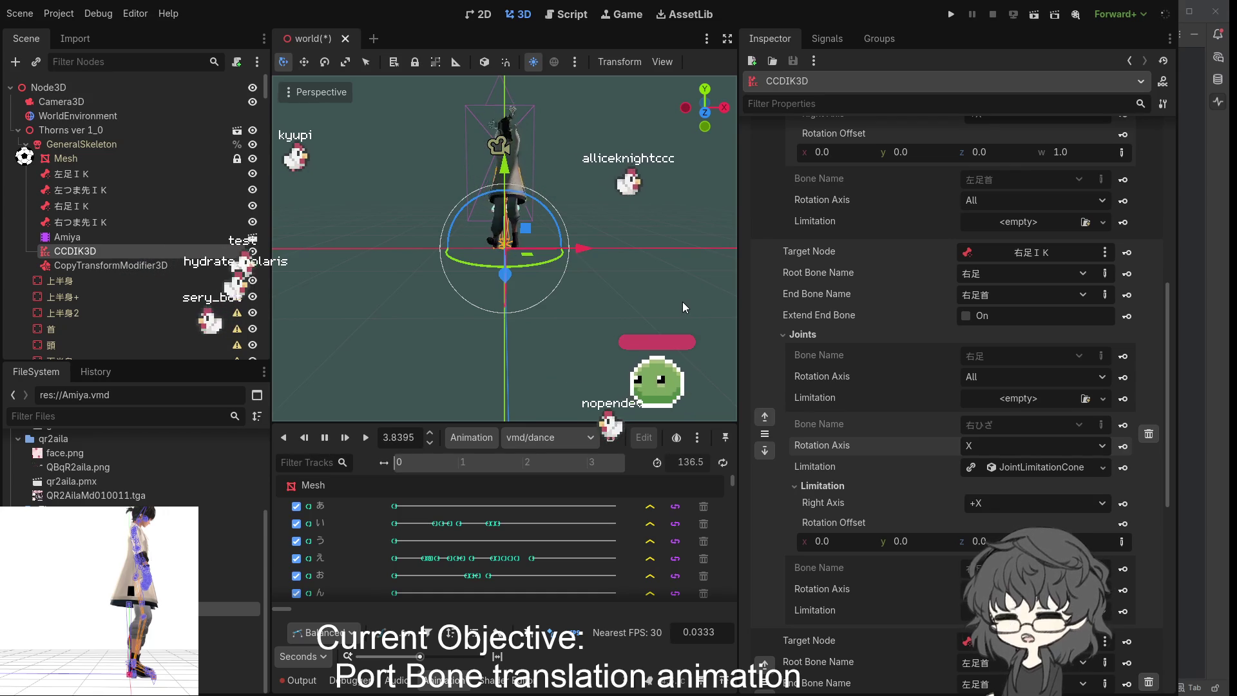
pyautogui.scroll(5, 547, 163)
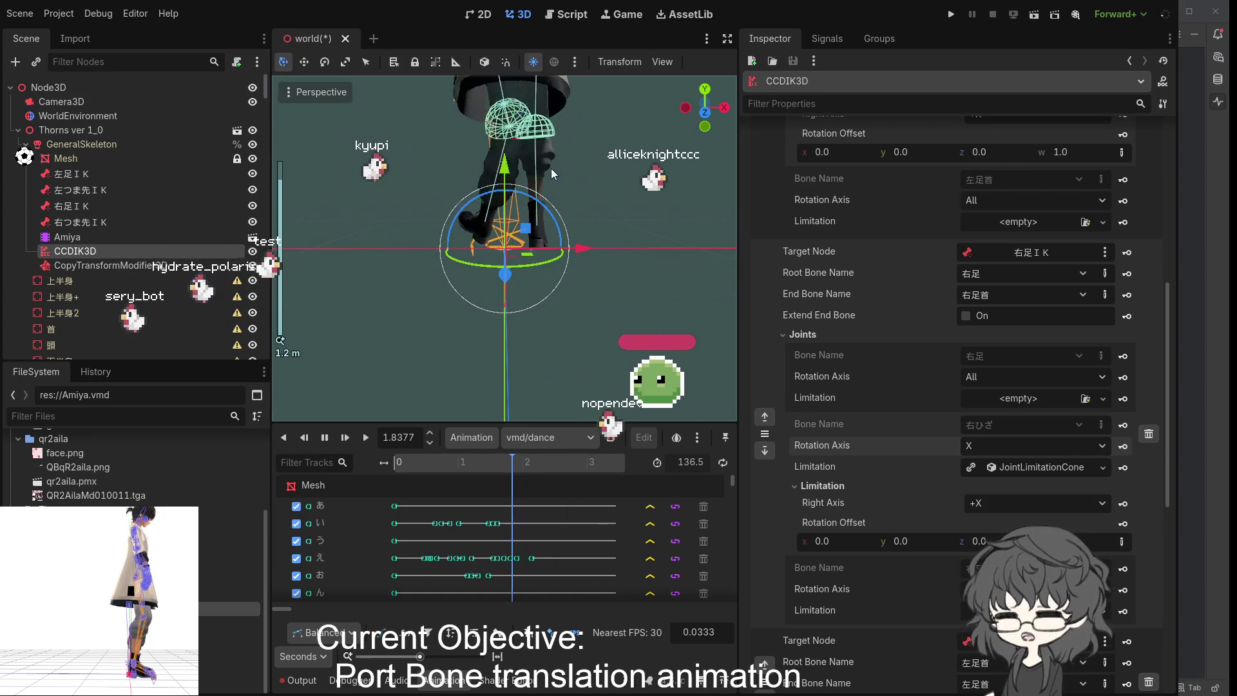
pyautogui.moveTo(557, 165)
pyautogui.mouseDown()
pyautogui.moveTo(619, 165)
pyautogui.moveTo(299, 170)
pyautogui.mouseUp()
pyautogui.press('ctrl+KP_1')
pyautogui.scroll(-3, 625, 218)
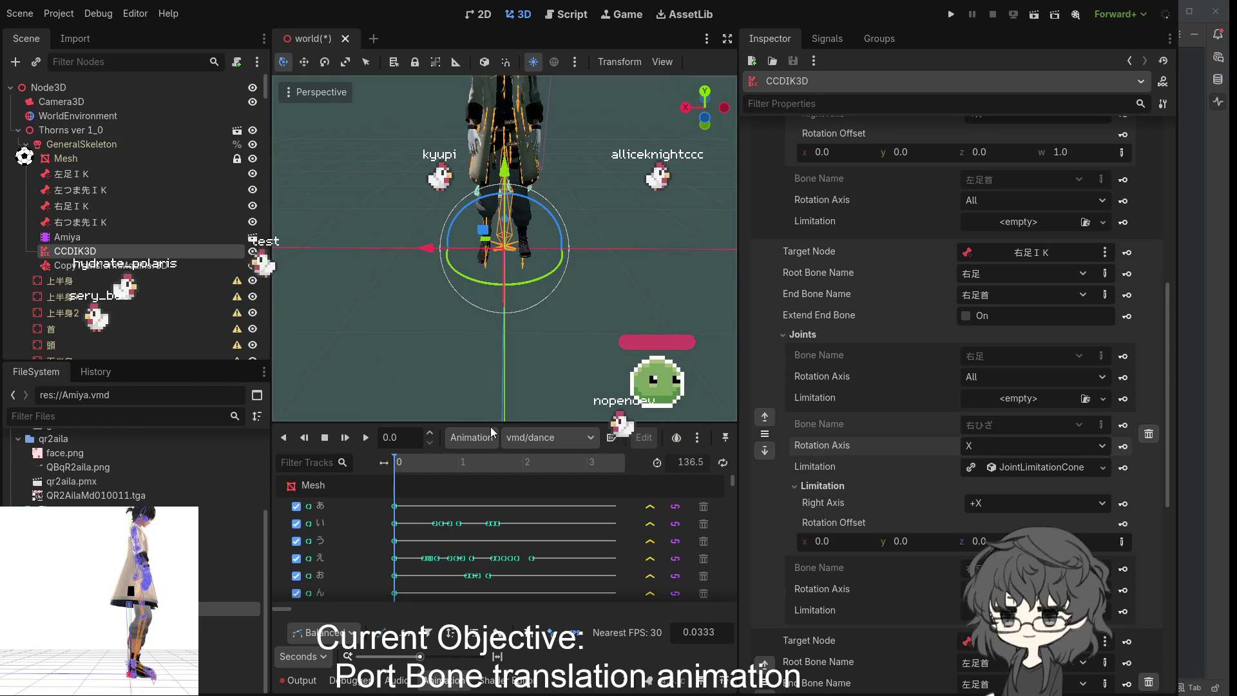
pyautogui.scroll(-4, 444, 416)
# - Play the vmd/dance animation and orbit around the leg IK, including from below
pyautogui.click(358, 437)
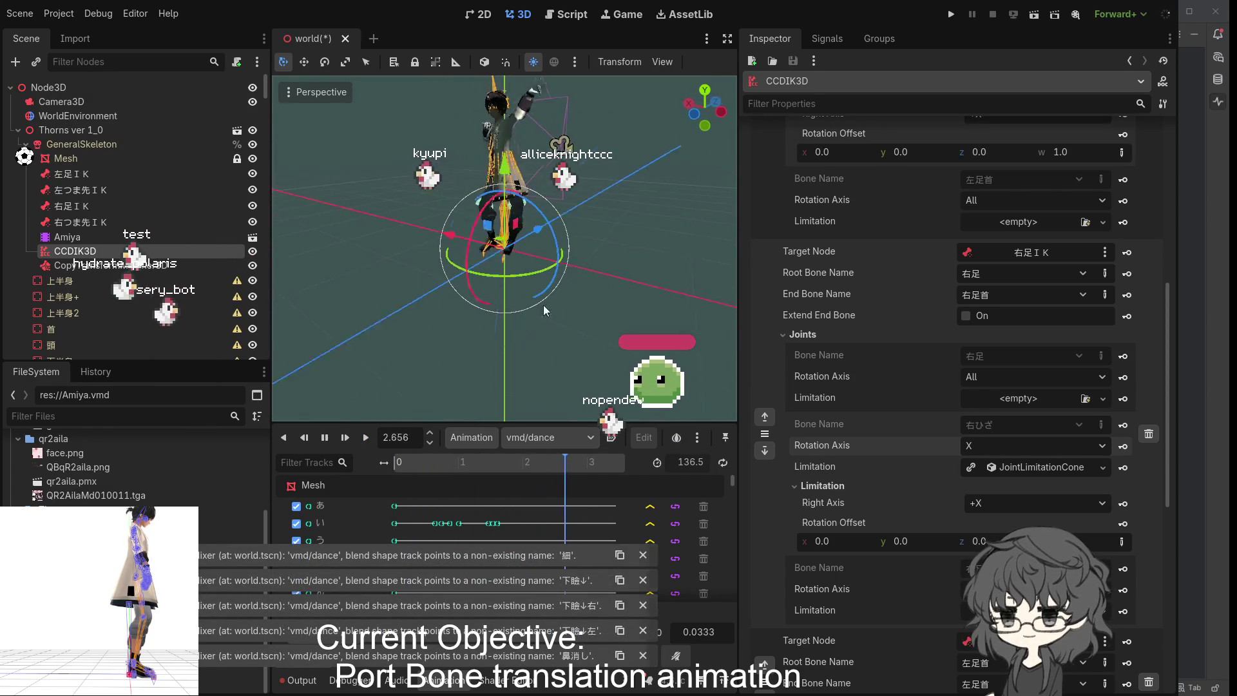
pyautogui.moveTo(565, 293); pyautogui.dragTo(385, 239)
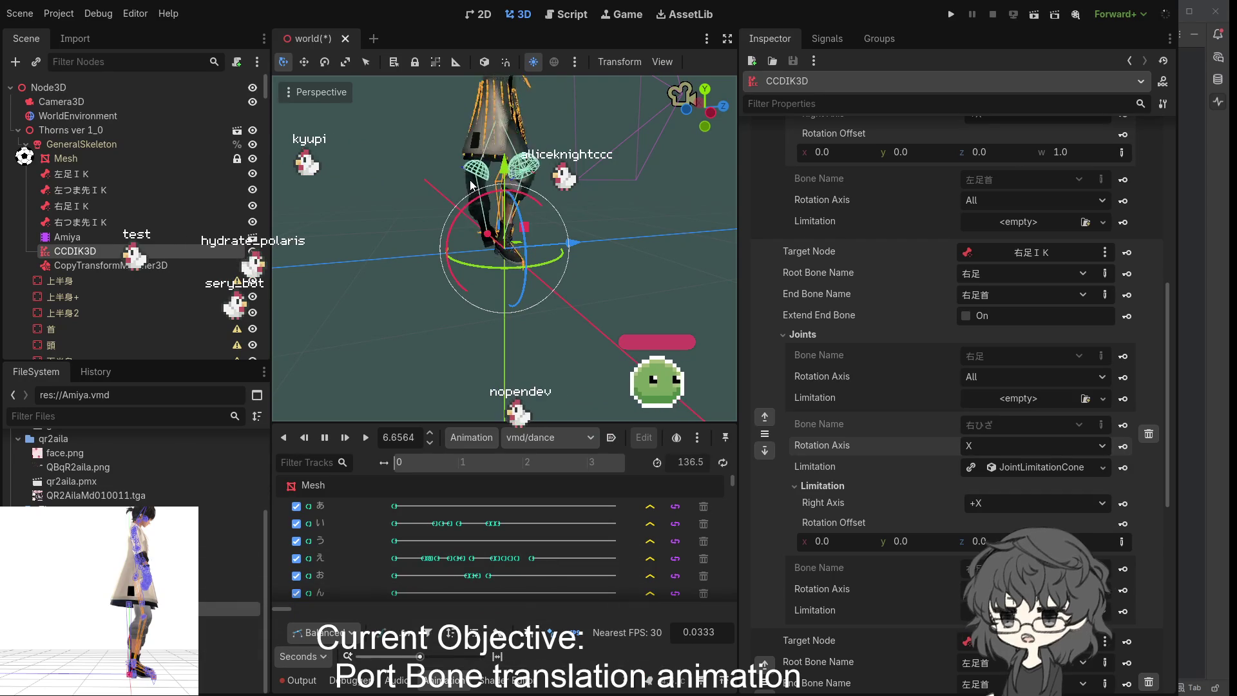
pyautogui.moveTo(471, 185); pyautogui.dragTo(453, 205)
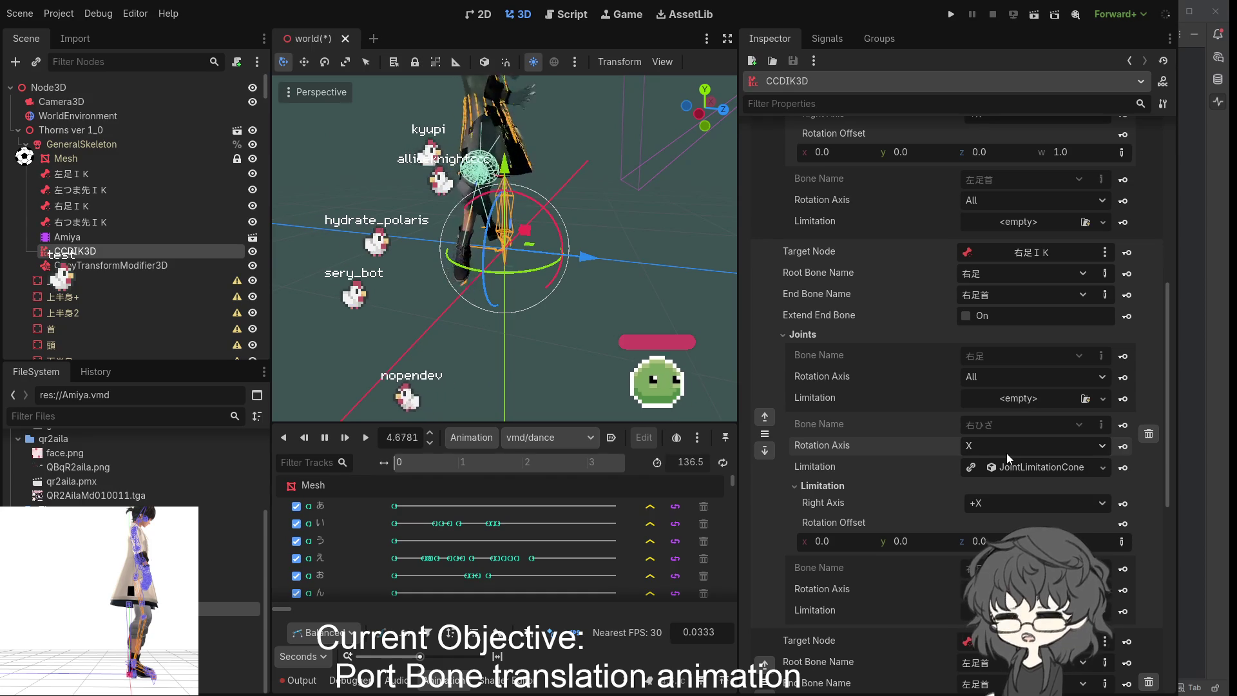
pyautogui.moveTo(600, 331); pyautogui.dragTo(500, 338)
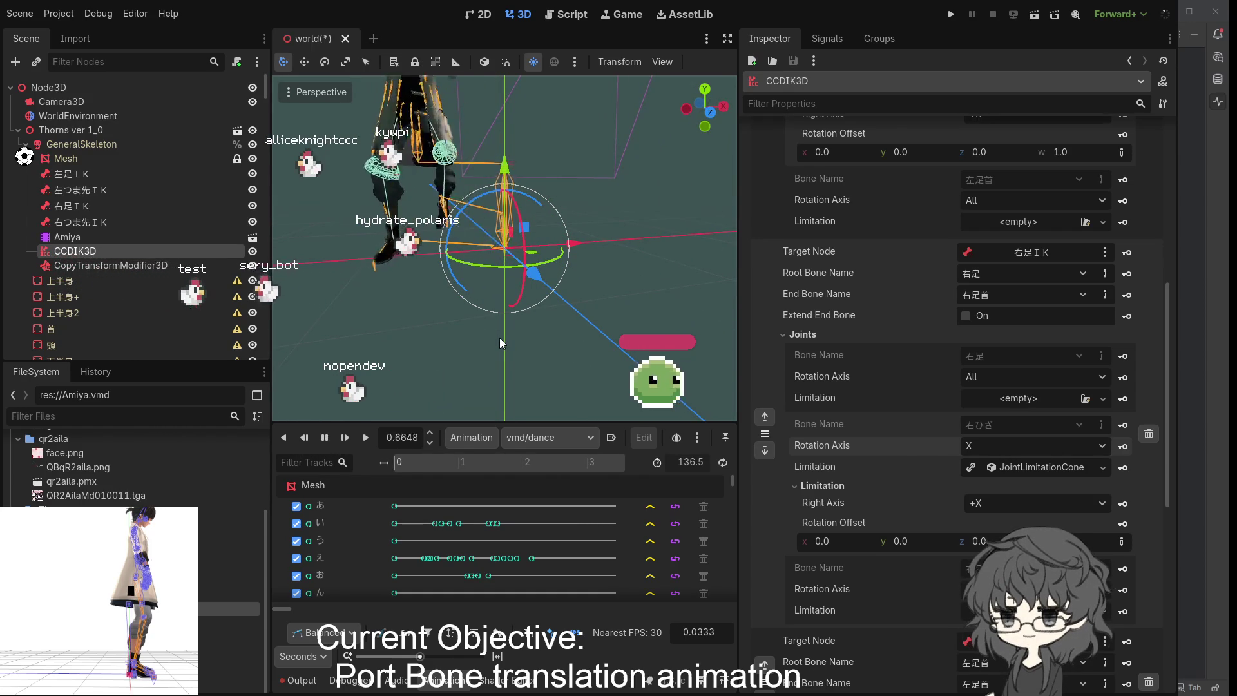
pyautogui.moveTo(498, 337)
pyautogui.mouseDown()
pyautogui.moveTo(703, 334)
pyautogui.moveTo(281, 314)
pyautogui.moveTo(462, 315)
pyautogui.mouseUp()
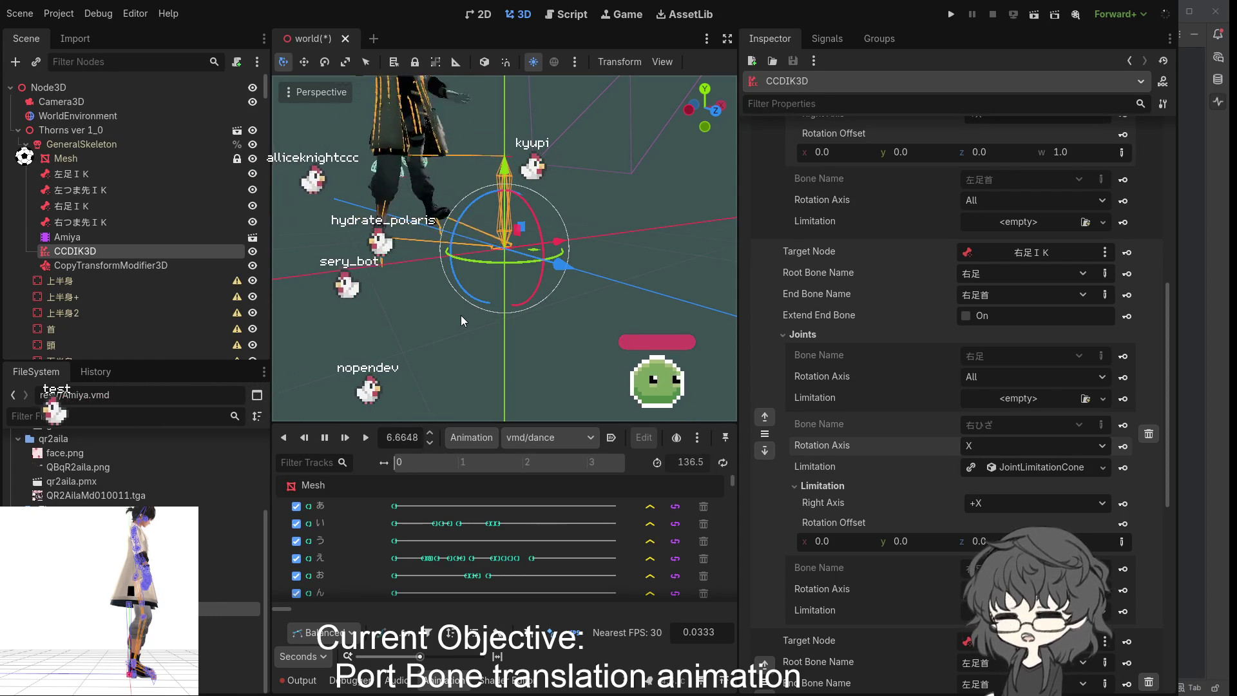
pyautogui.moveTo(500, 123)
pyautogui.mouseDown()
pyautogui.moveTo(435, 229)
pyautogui.moveTo(724, 229)
pyautogui.moveTo(467, 266)
pyautogui.mouseUp()
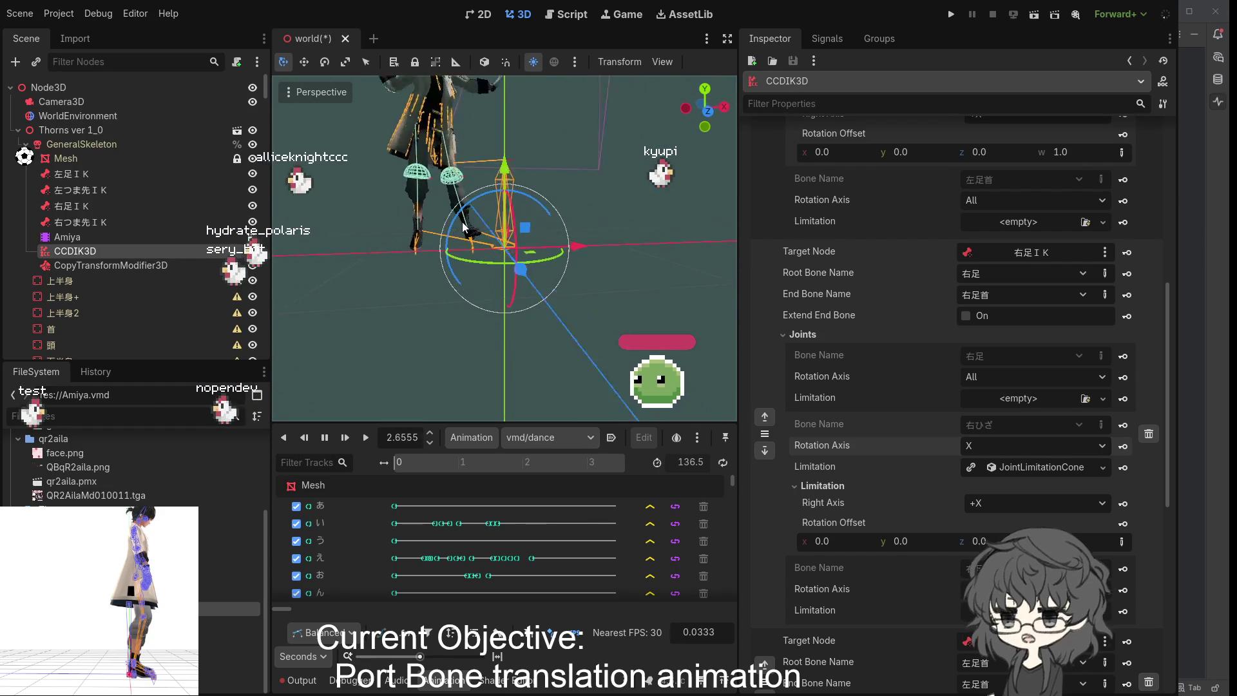
# - Scroll the Inspector down to the knee's JointLimitationCone with its 180° limit
pyautogui.scroll(-2, 541, 203)
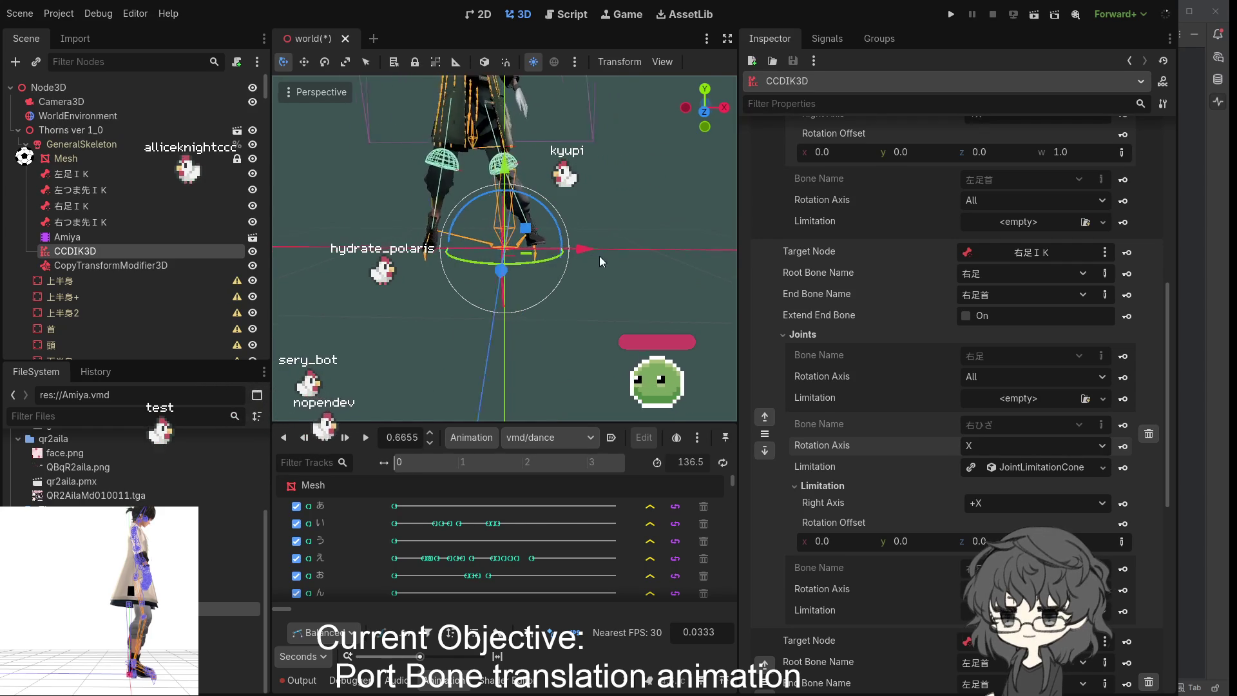
pyautogui.scroll(-4, 857, 300)
pyautogui.scroll(-5, 875, 306)
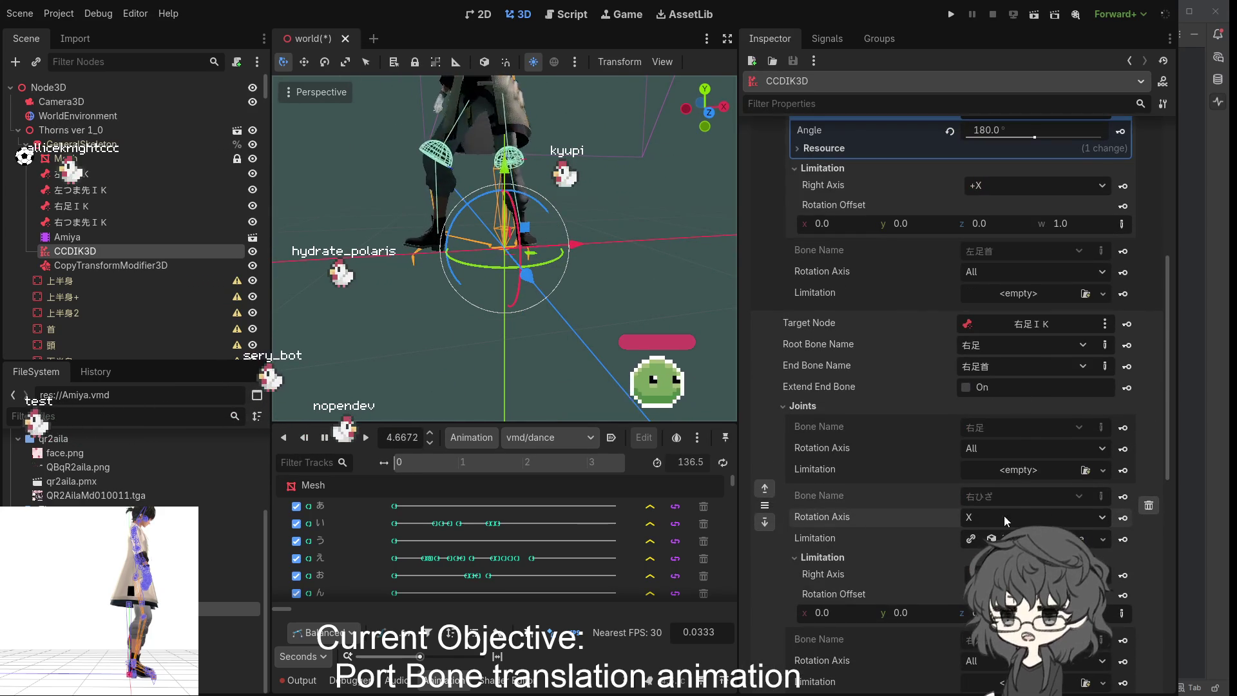
pyautogui.scroll(4, 1018, 497)
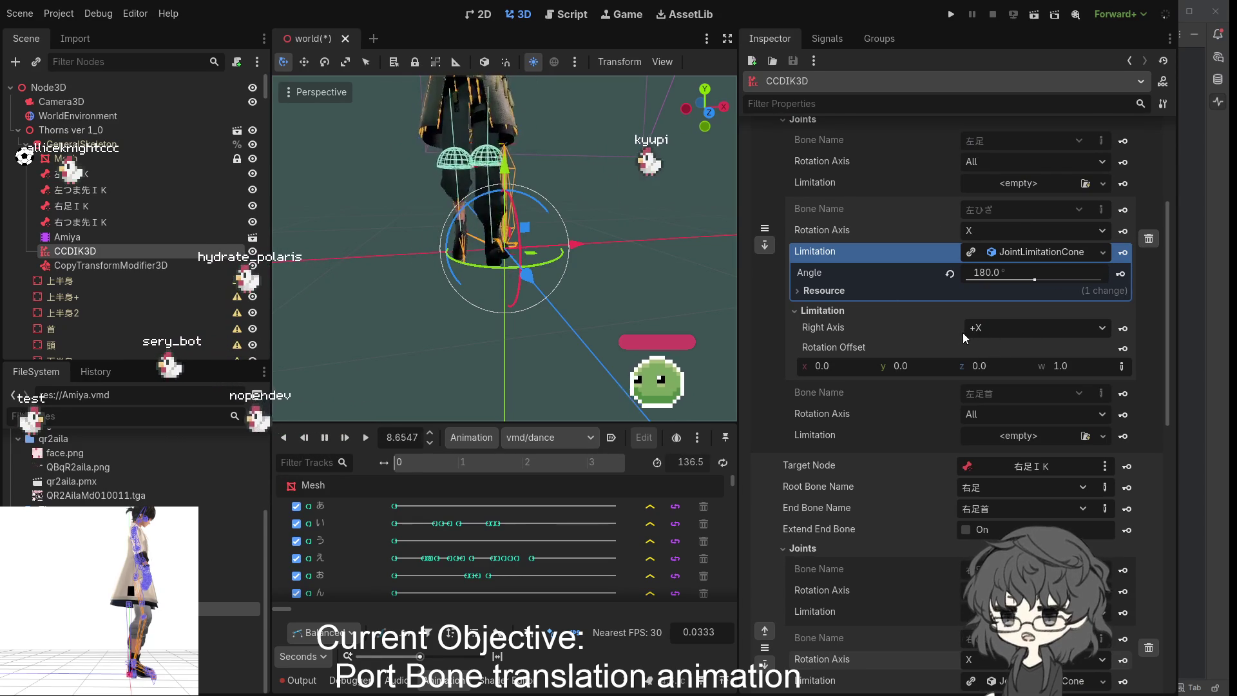
pyautogui.scroll(-10, 941, 340)
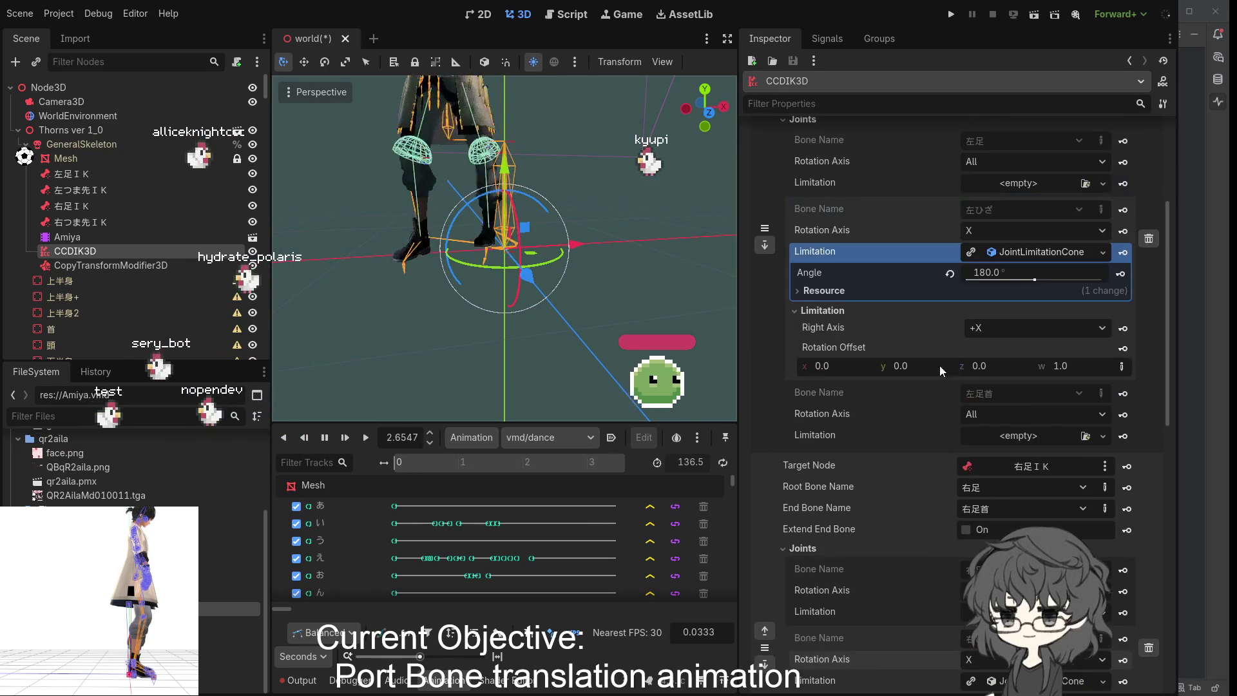
pyautogui.moveTo(591, 304)
pyautogui.mouseDown()
pyautogui.moveTo(631, 307)
pyautogui.moveTo(600, 293)
pyautogui.mouseUp()
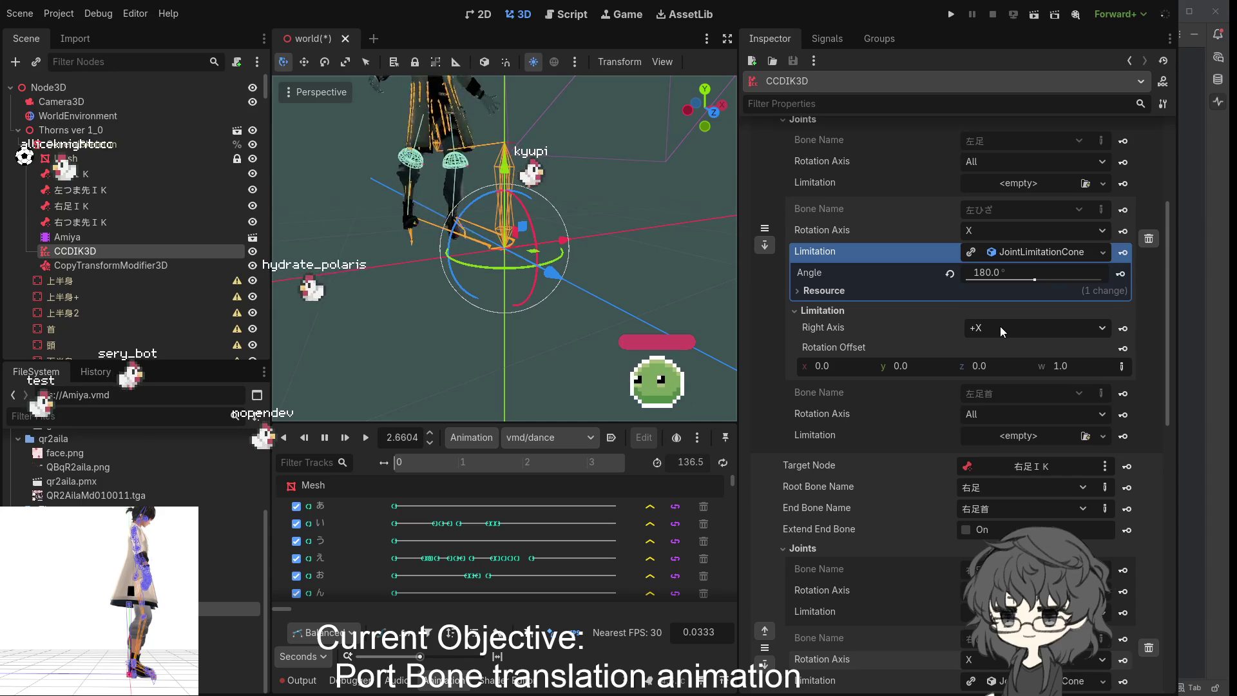
pyautogui.moveTo(540, 321); pyautogui.dragTo(716, 317)
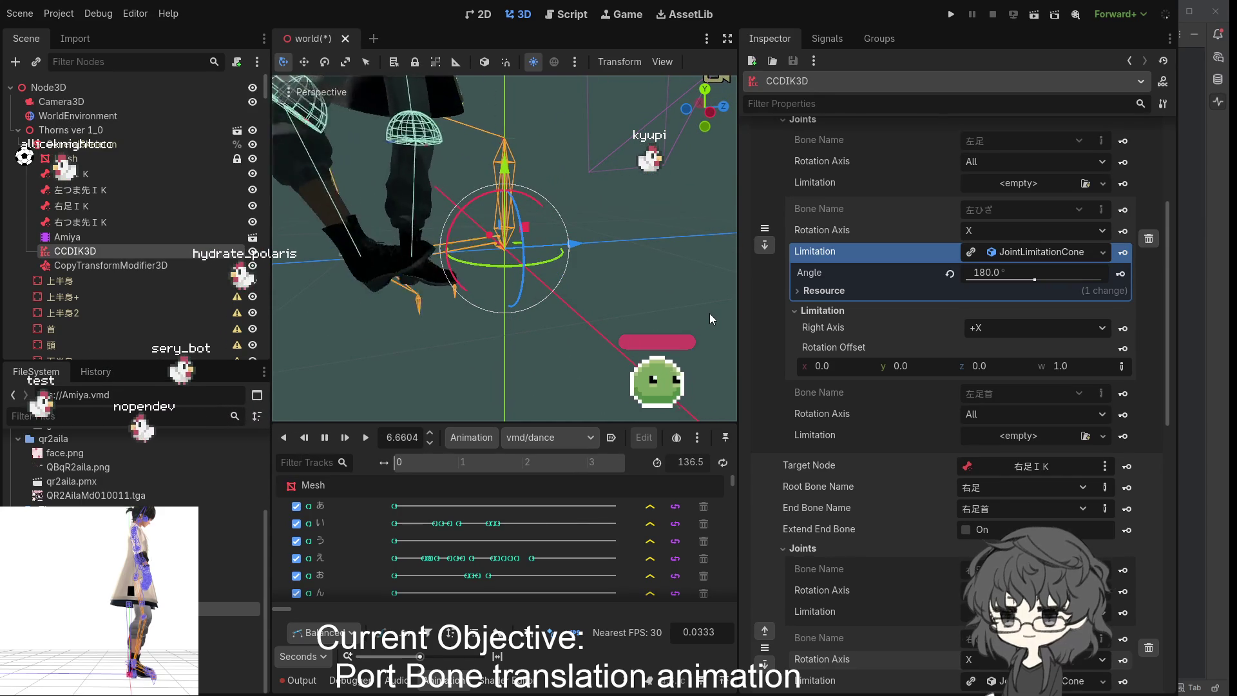
pyautogui.scroll(3, 494, 286)
pyautogui.scroll(-2, 496, 277)
pyautogui.scroll(3, 486, 270)
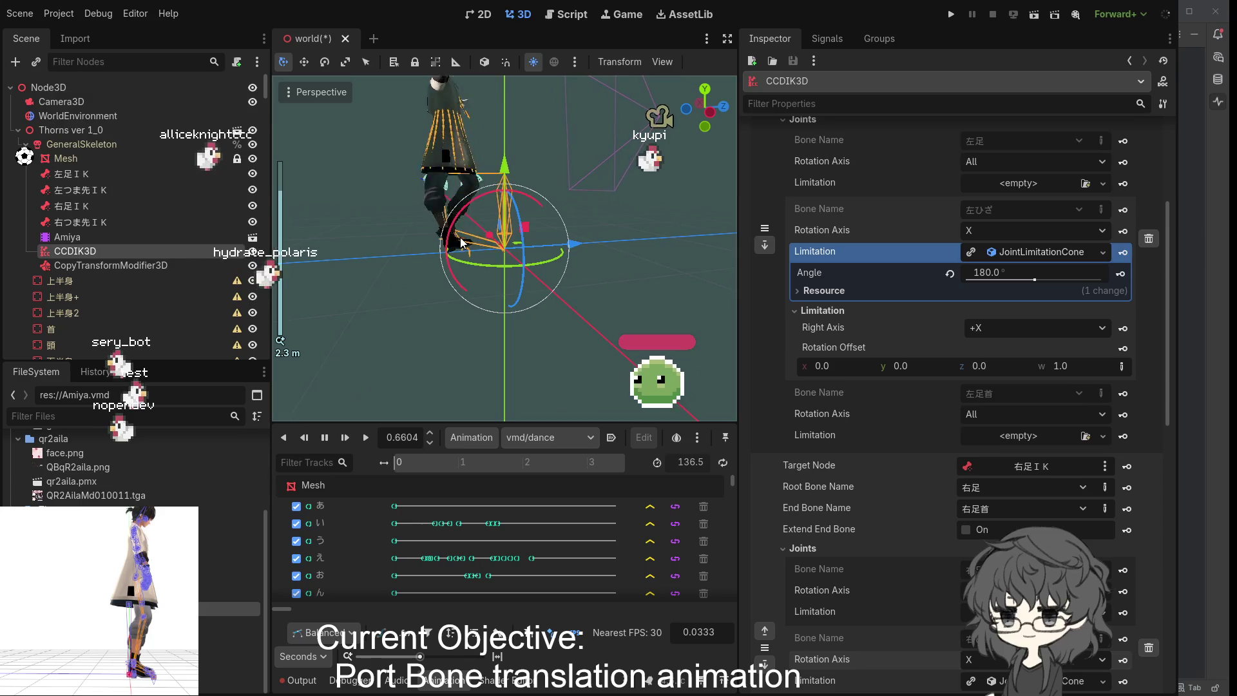
pyautogui.moveTo(487, 270)
pyautogui.mouseDown()
pyautogui.moveTo(672, 223)
pyautogui.moveTo(597, 215)
pyautogui.mouseUp()
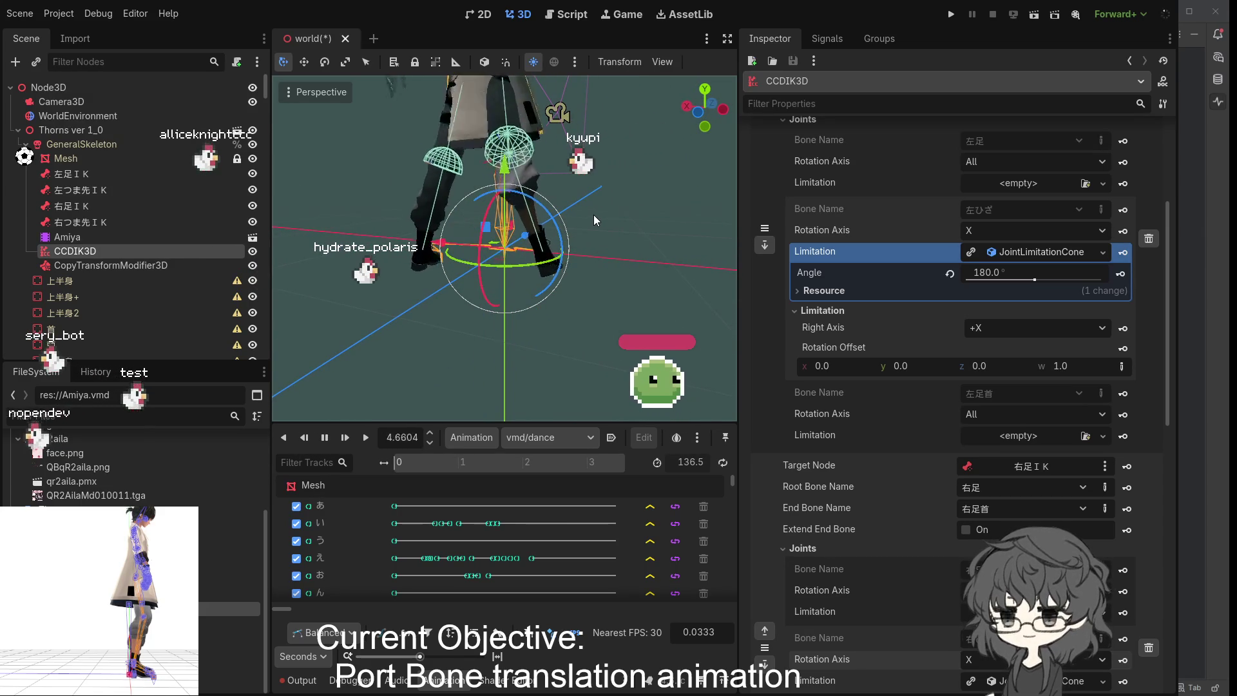
pyautogui.moveTo(565, 216); pyautogui.dragTo(383, 219)
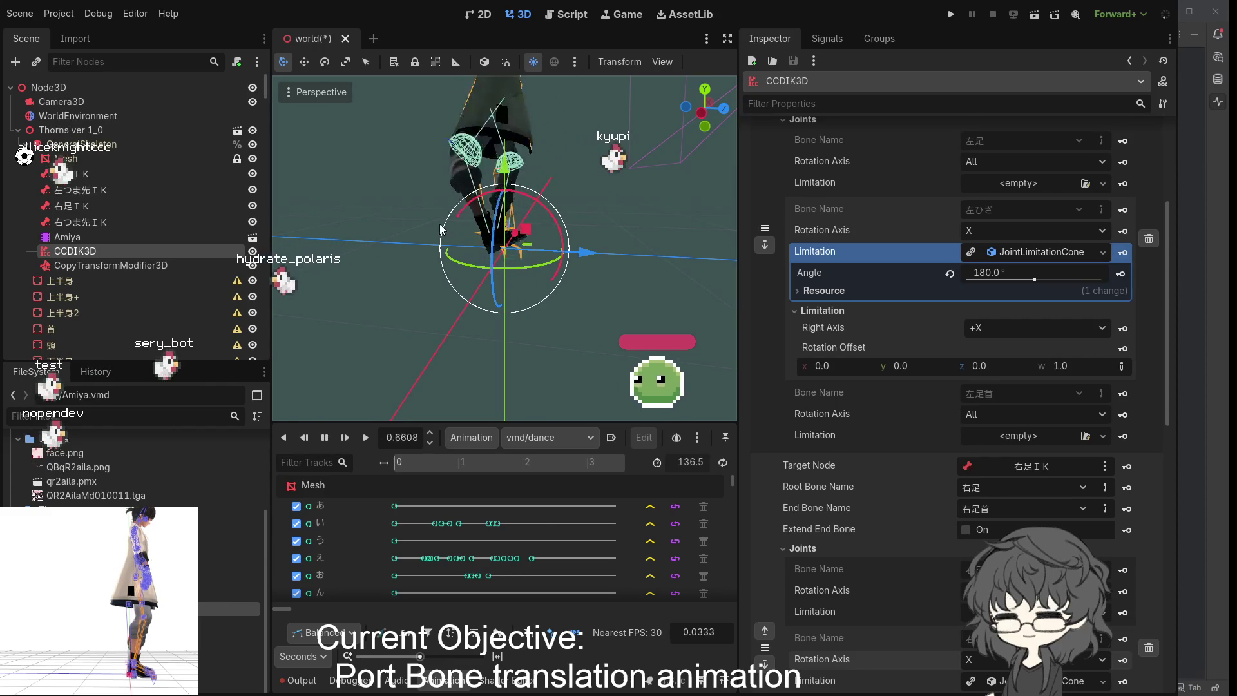
pyautogui.moveTo(594, 234)
pyautogui.mouseDown()
pyautogui.moveTo(510, 253)
pyautogui.moveTo(400, 246)
pyautogui.moveTo(593, 246)
pyautogui.moveTo(459, 252)
pyautogui.moveTo(576, 267)
pyautogui.mouseUp()
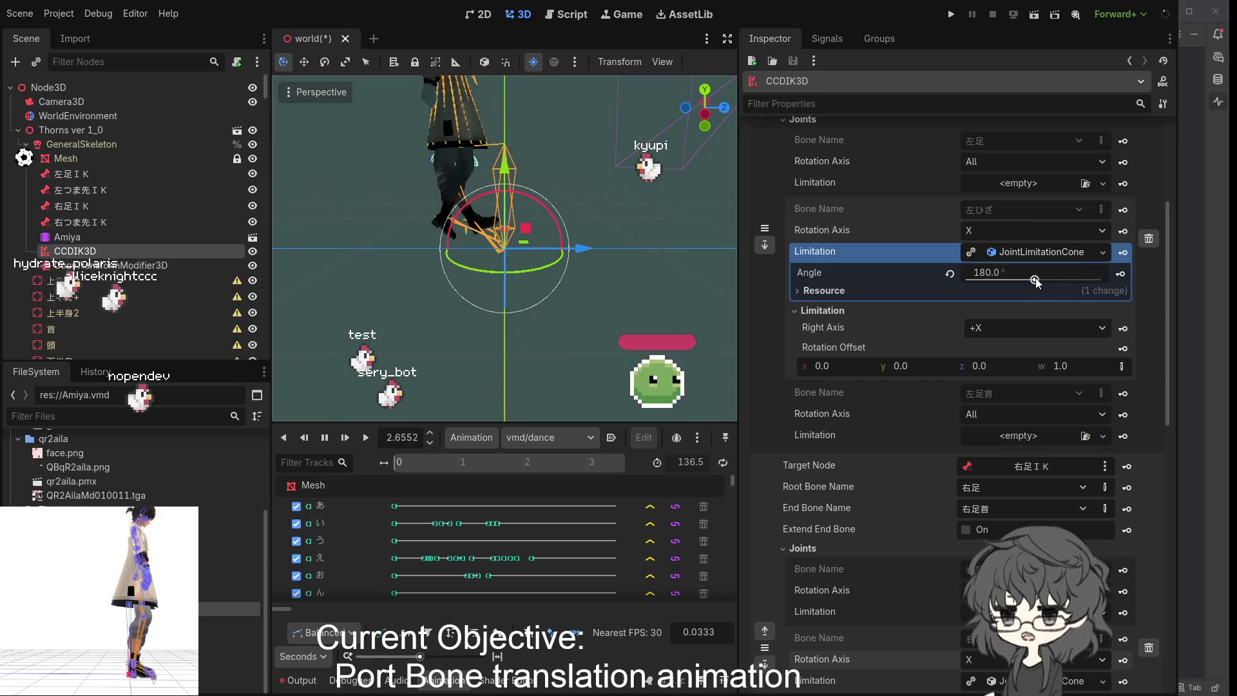
# - Try wider and smaller knee cone Angle values, then settle on 180°
pyautogui.moveTo(488, 316)
pyautogui.mouseDown()
pyautogui.moveTo(752, 272)
pyautogui.moveTo(566, 270)
pyautogui.moveTo(616, 276)
pyautogui.mouseUp()
pyautogui.moveTo(1036, 282); pyautogui.dragTo(1062, 282)
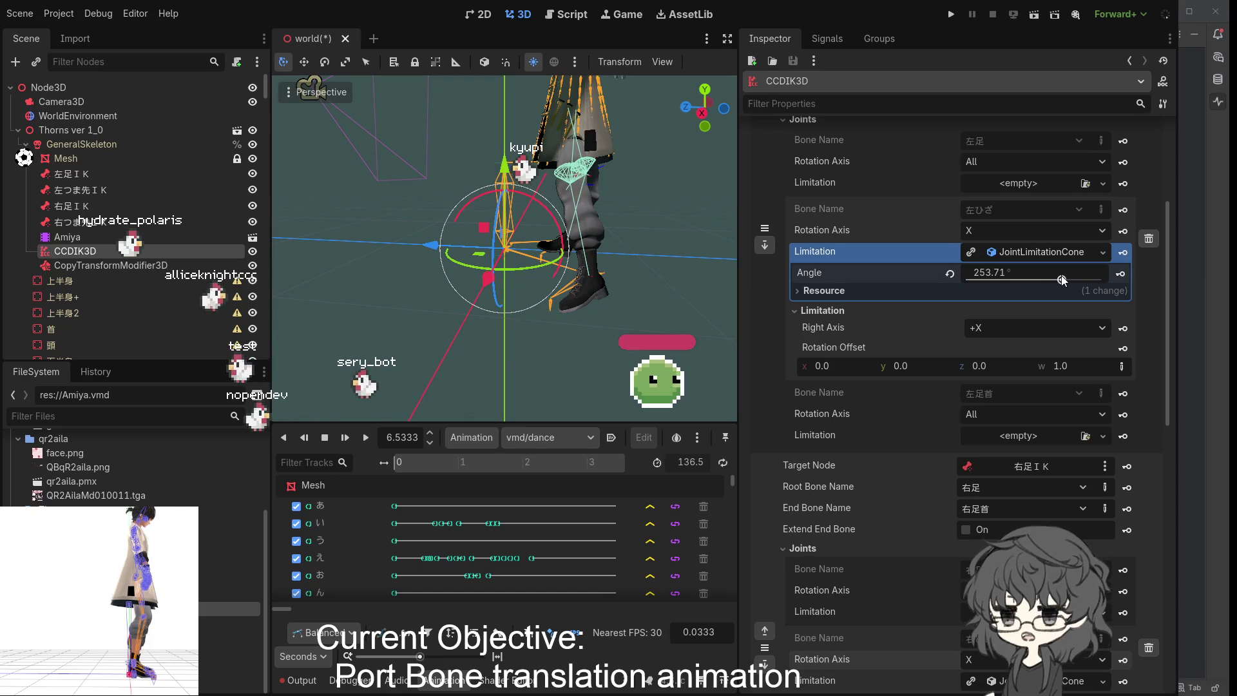
pyautogui.moveTo(630, 275)
pyautogui.mouseDown()
pyautogui.moveTo(500, 287)
pyautogui.moveTo(519, 273)
pyautogui.moveTo(611, 285)
pyautogui.mouseUp()
pyautogui.moveTo(1062, 282); pyautogui.dragTo(1078, 281)
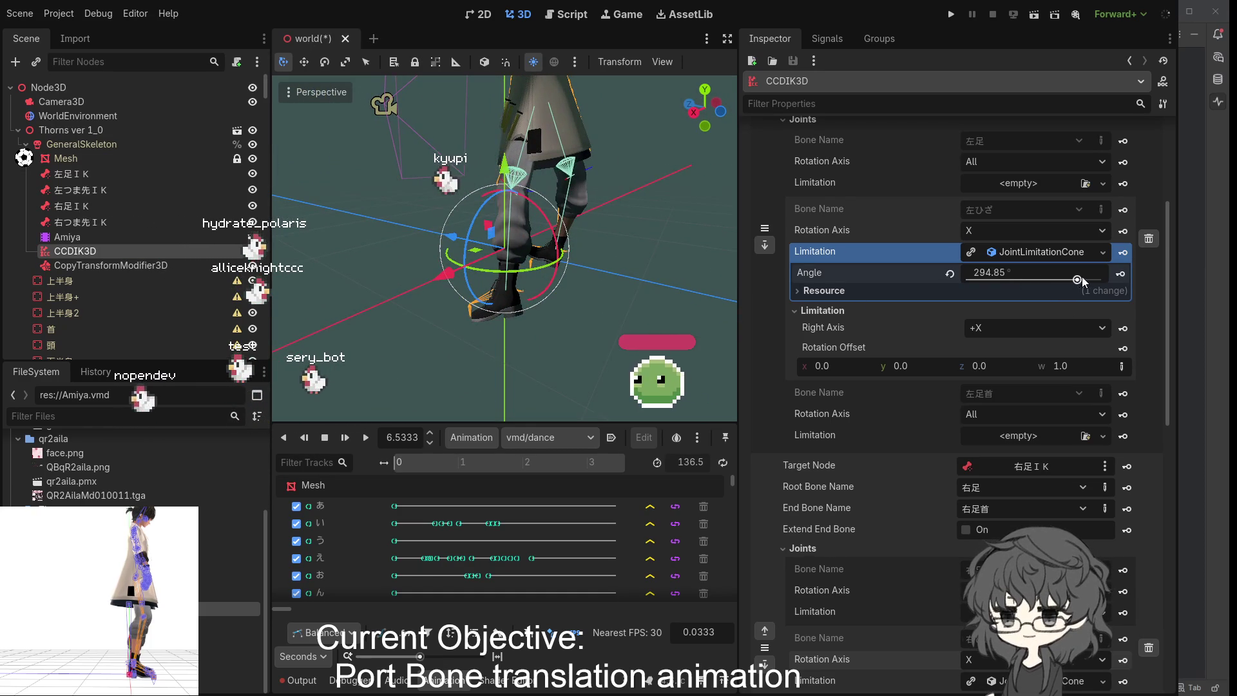
pyautogui.moveTo(991, 279)
pyautogui.mouseDown()
pyautogui.moveTo(979, 275)
pyautogui.moveTo(1036, 282)
pyautogui.moveTo(1030, 274)
pyautogui.mouseUp()
pyautogui.click(1031, 274)
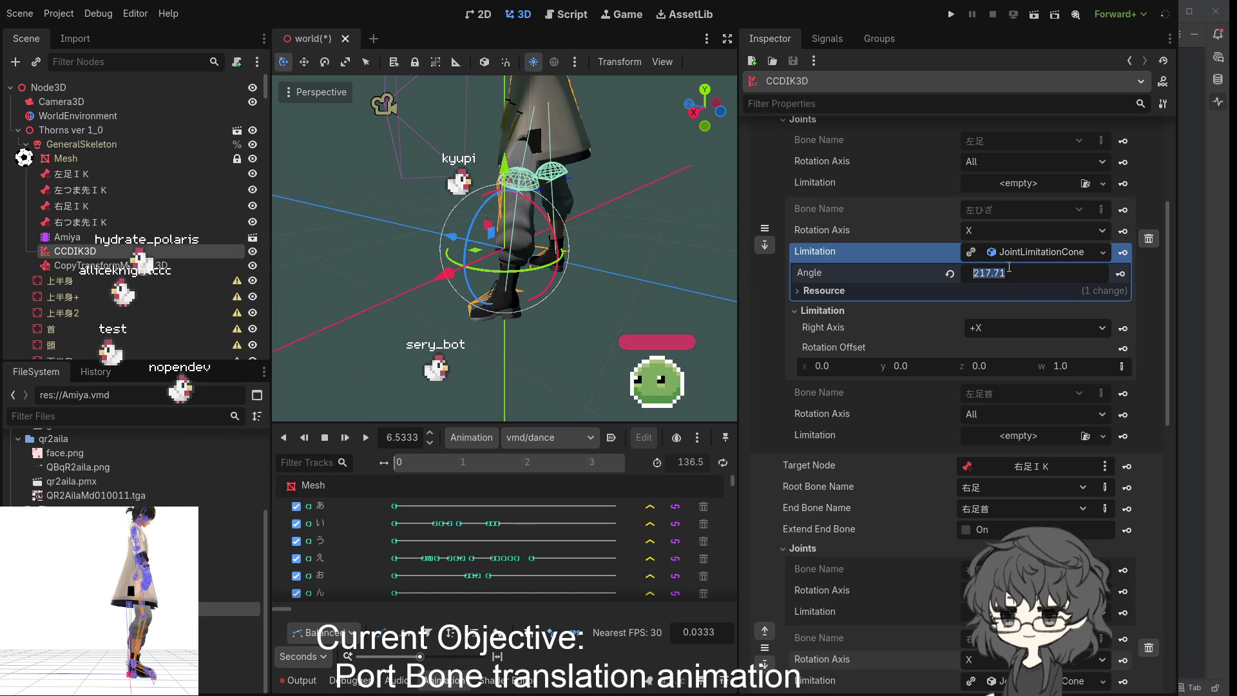
pyautogui.write('180')
pyautogui.press('Return')
# - Set the knee cone's Rotation Offset x to 0.5
pyautogui.moveTo(730, 258)
pyautogui.mouseDown()
pyautogui.moveTo(627, 303)
pyautogui.moveTo(610, 284)
pyautogui.moveTo(653, 275)
pyautogui.mouseUp()
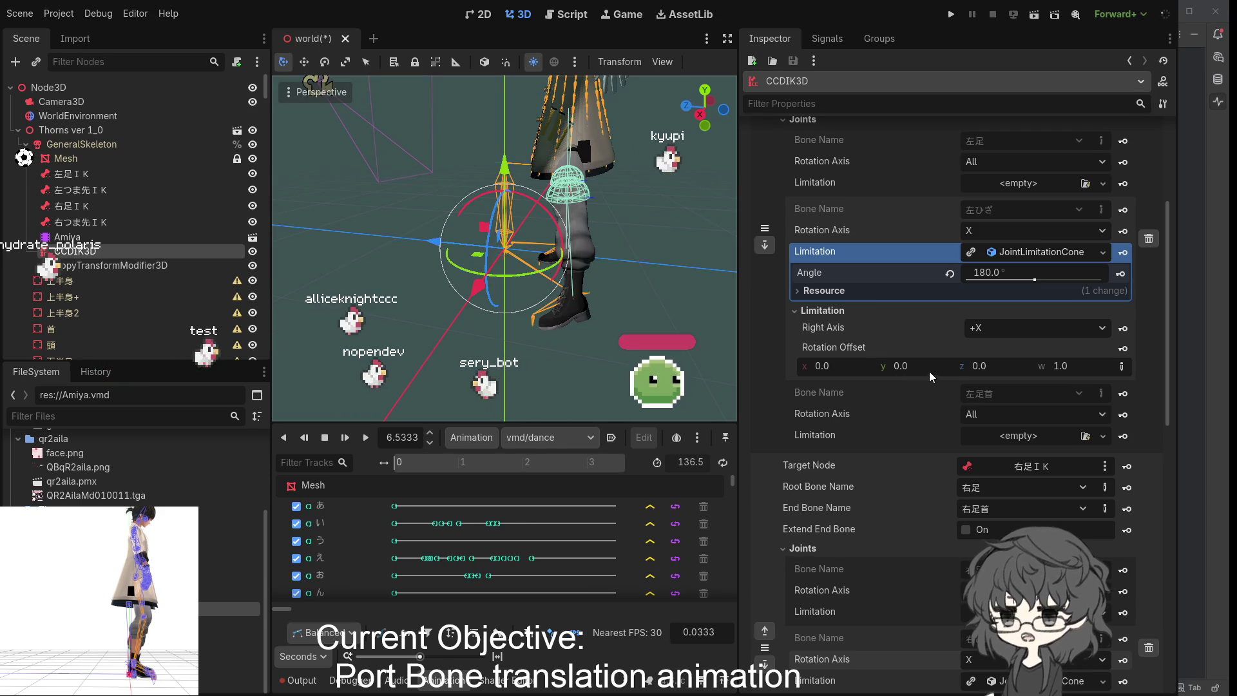
pyautogui.click(844, 367)
pyautogui.write('0.5')
pyautogui.press('Return')
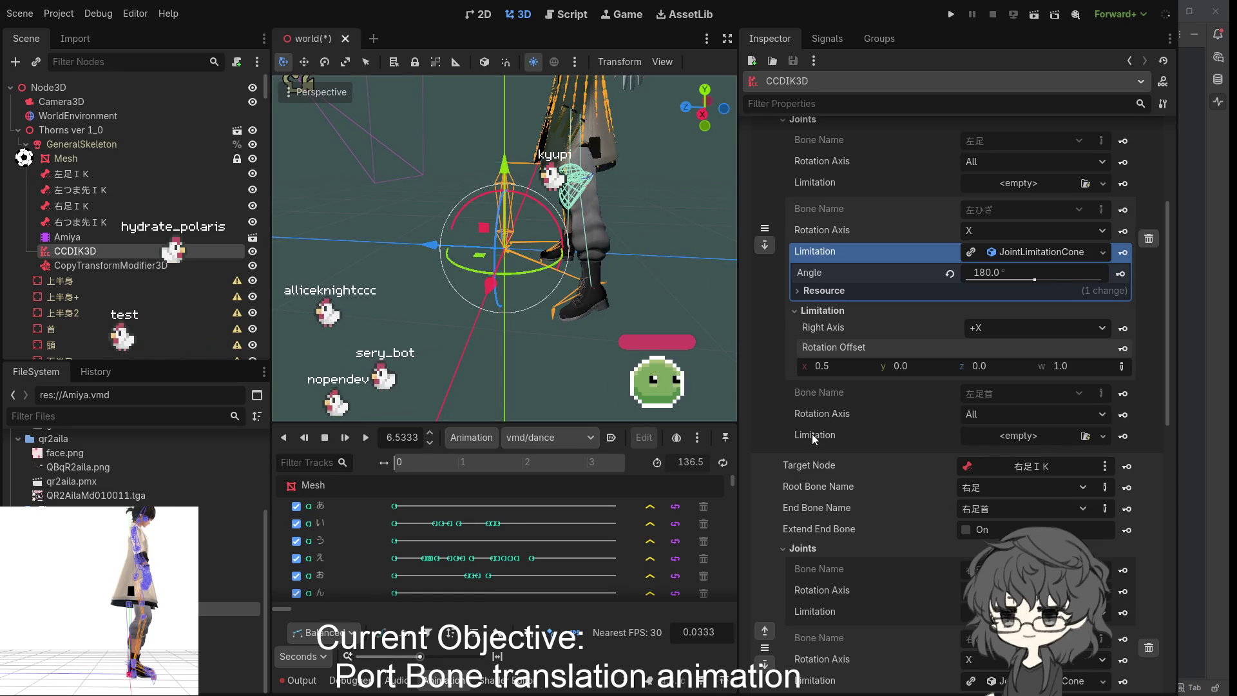
# - Expand the right knee's cone limitation and set its Rotation Offset x to 0.5
pyautogui.scroll(-3, 812, 434)
pyautogui.click(857, 458)
pyautogui.scroll(-2, 856, 459)
pyautogui.click(836, 399)
pyautogui.write('0.5')
pyautogui.press('Return')
# - Check the leg pose and resume the dance animation, orbiting around the legs
pyautogui.moveTo(614, 285)
pyautogui.mouseDown()
pyautogui.moveTo(375, 283)
pyautogui.moveTo(449, 286)
pyautogui.moveTo(537, 266)
pyautogui.mouseUp()
pyautogui.click(368, 440)
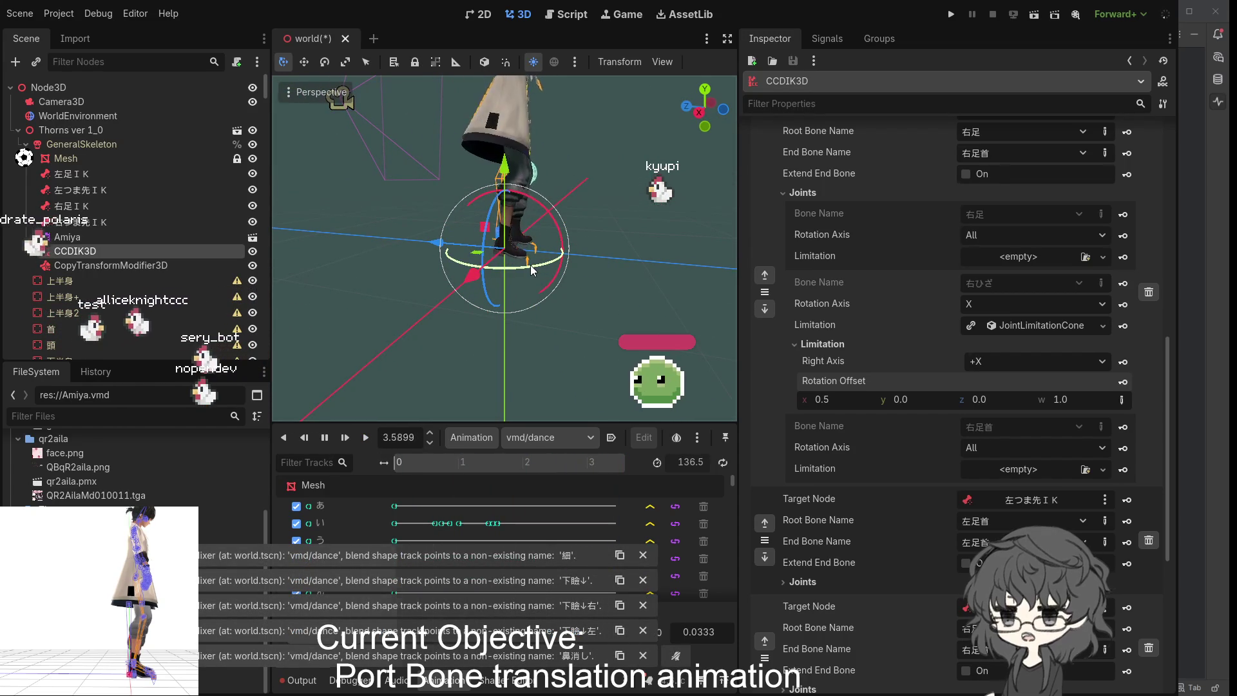
pyautogui.moveTo(531, 264)
pyautogui.mouseDown()
pyautogui.moveTo(697, 260)
pyautogui.moveTo(634, 281)
pyautogui.mouseUp()
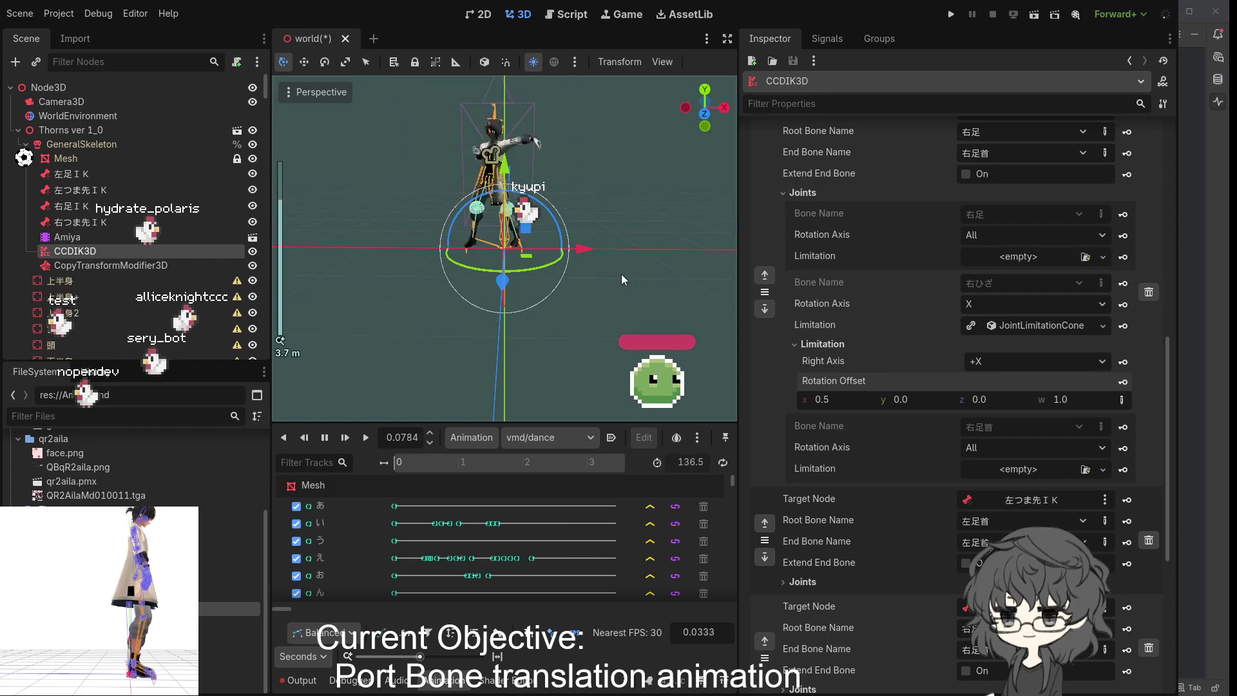
pyautogui.scroll(-3, 550, 255)
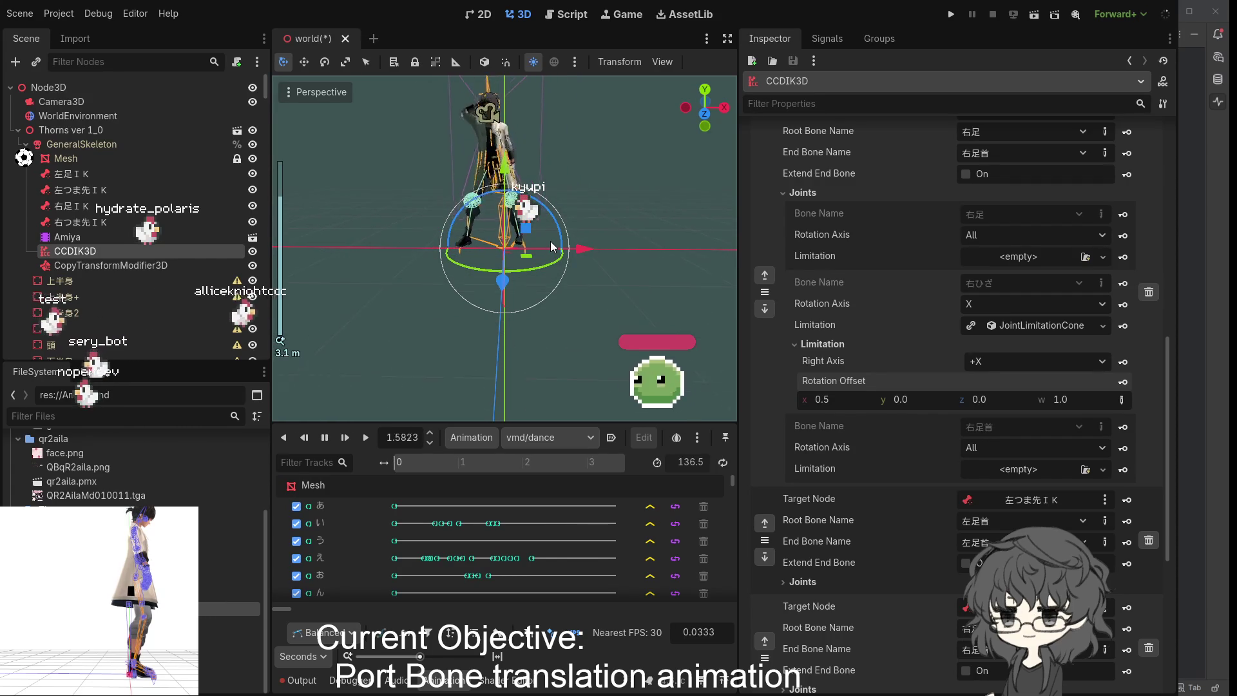
pyautogui.scroll(4, 550, 241)
pyautogui.moveTo(546, 237)
pyautogui.mouseDown()
pyautogui.moveTo(401, 232)
pyautogui.moveTo(697, 225)
pyautogui.moveTo(415, 230)
pyautogui.mouseUp()
pyautogui.scroll(5, 583, 148)
pyautogui.scroll(-3, 586, 160)
pyautogui.moveTo(587, 159)
pyautogui.mouseDown()
pyautogui.moveTo(478, 162)
pyautogui.moveTo(574, 153)
pyautogui.mouseUp()
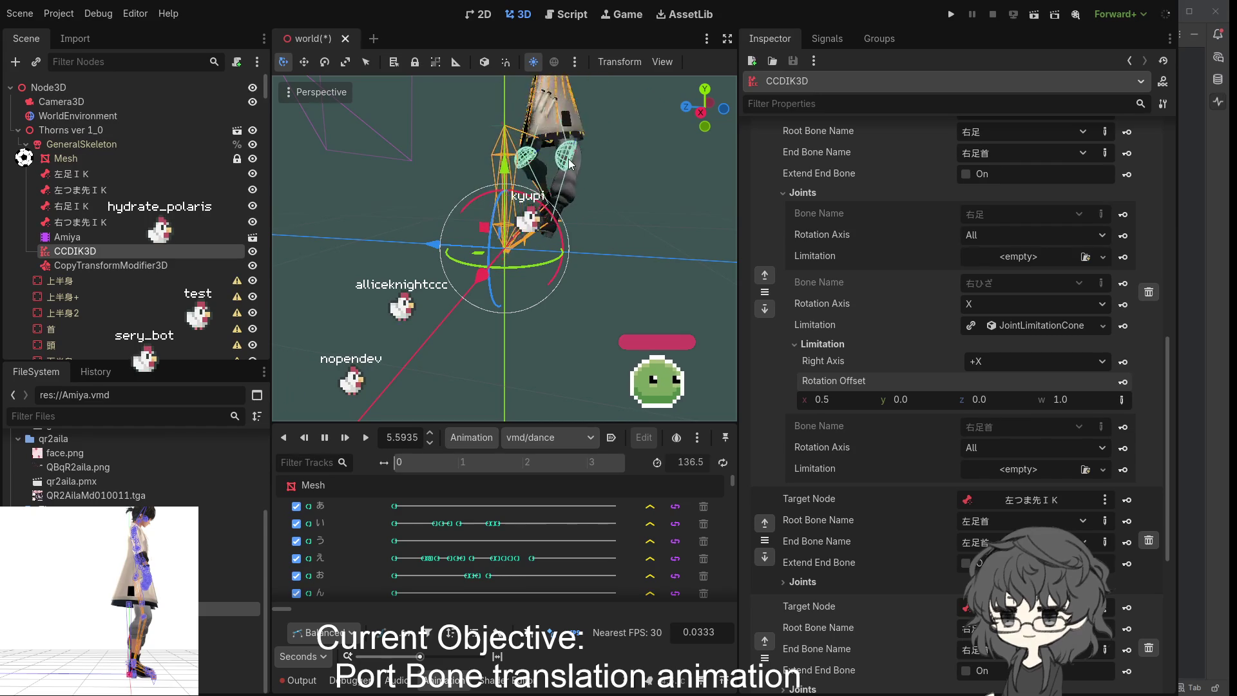
pyautogui.moveTo(563, 165); pyautogui.dragTo(671, 181)
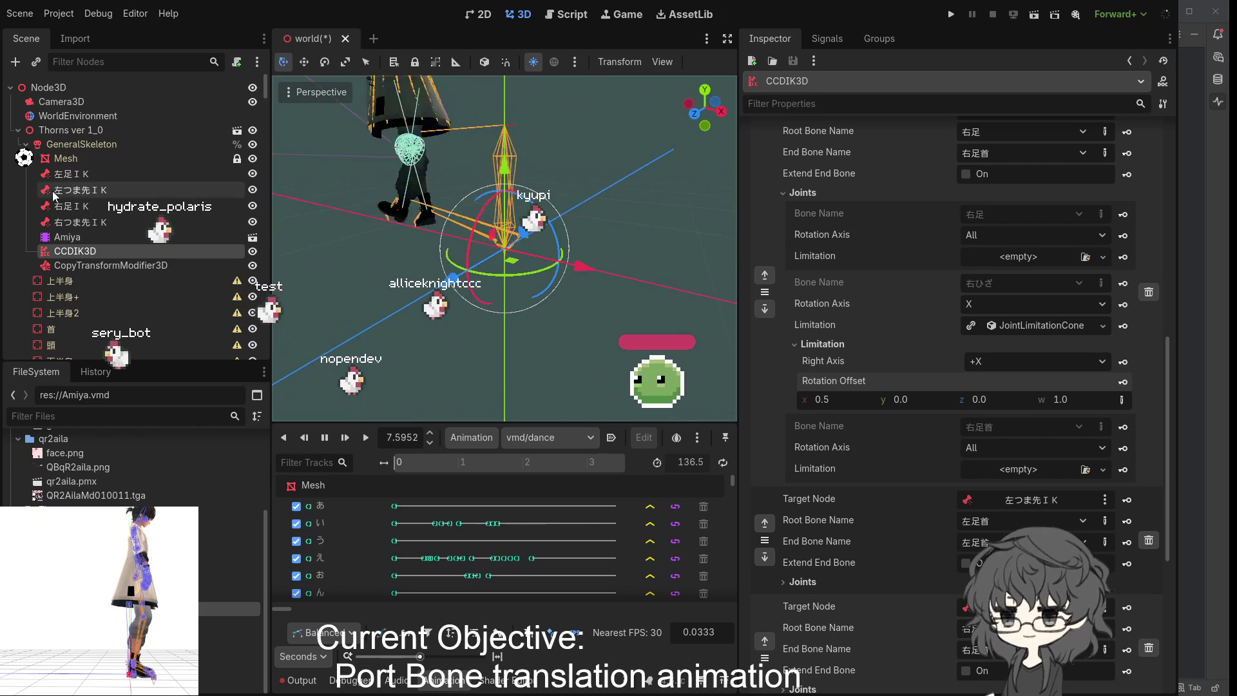
pyautogui.moveTo(445, 194)
pyautogui.mouseDown()
pyautogui.moveTo(493, 154)
pyautogui.moveTo(285, 150)
pyautogui.moveTo(730, 156)
pyautogui.mouseUp()
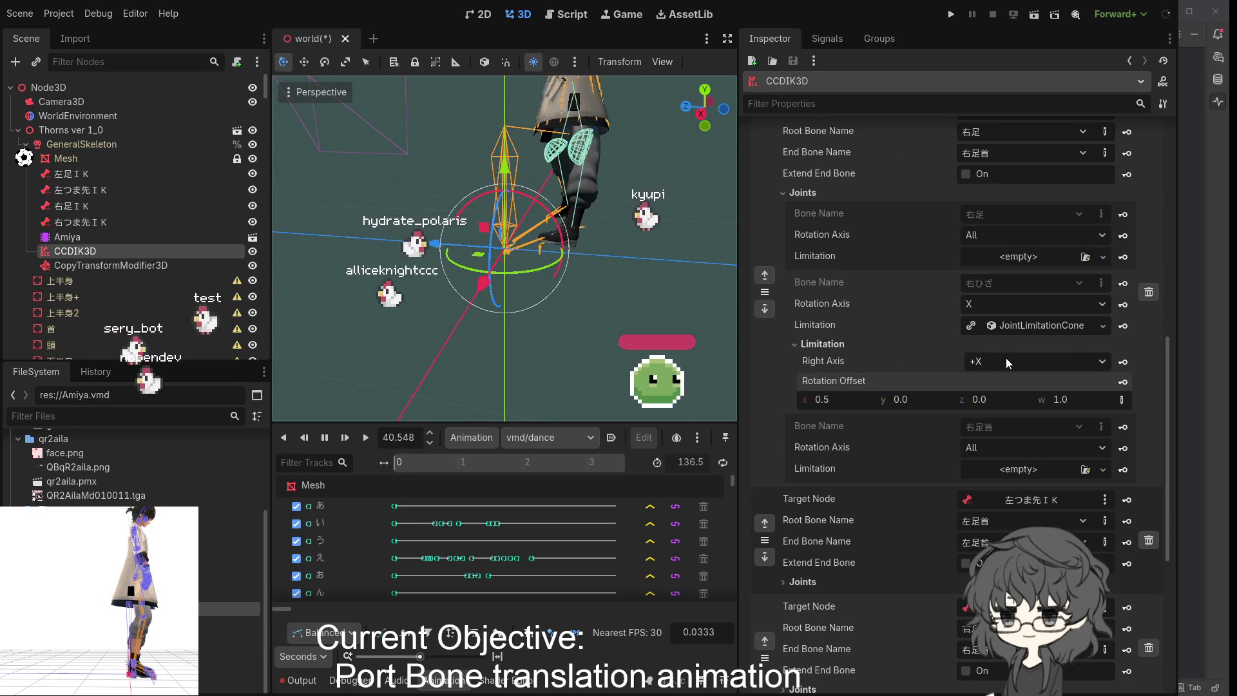
pyautogui.click(1006, 358)
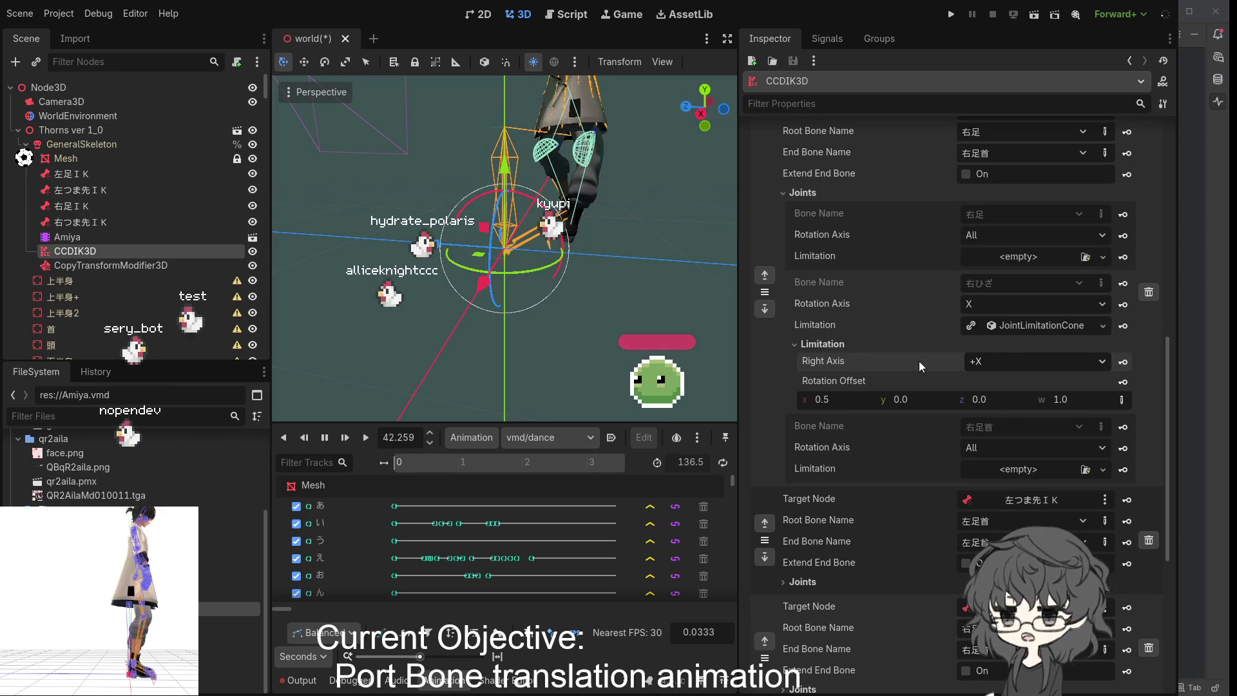
# - Switch the right and left knee cones' Right Axis to -X
pyautogui.press('Down')
pyautogui.scroll(-2, 920, 361)
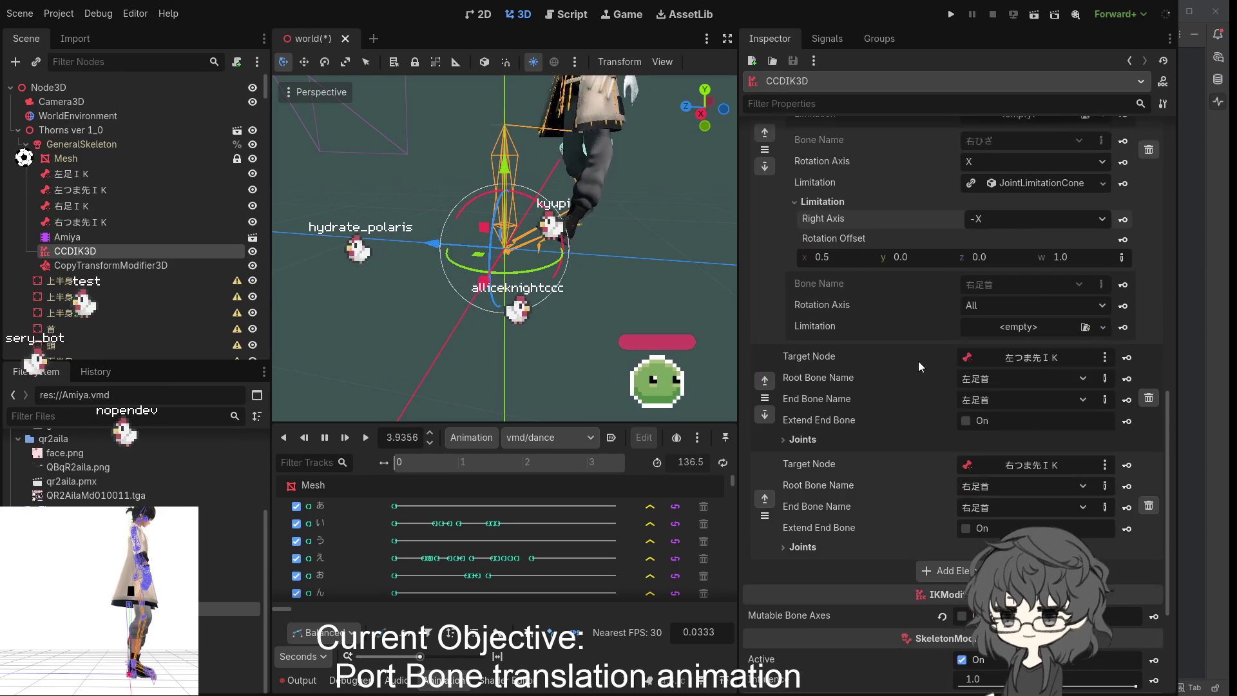
pyautogui.scroll(4, 914, 398)
pyautogui.scroll(4, 913, 393)
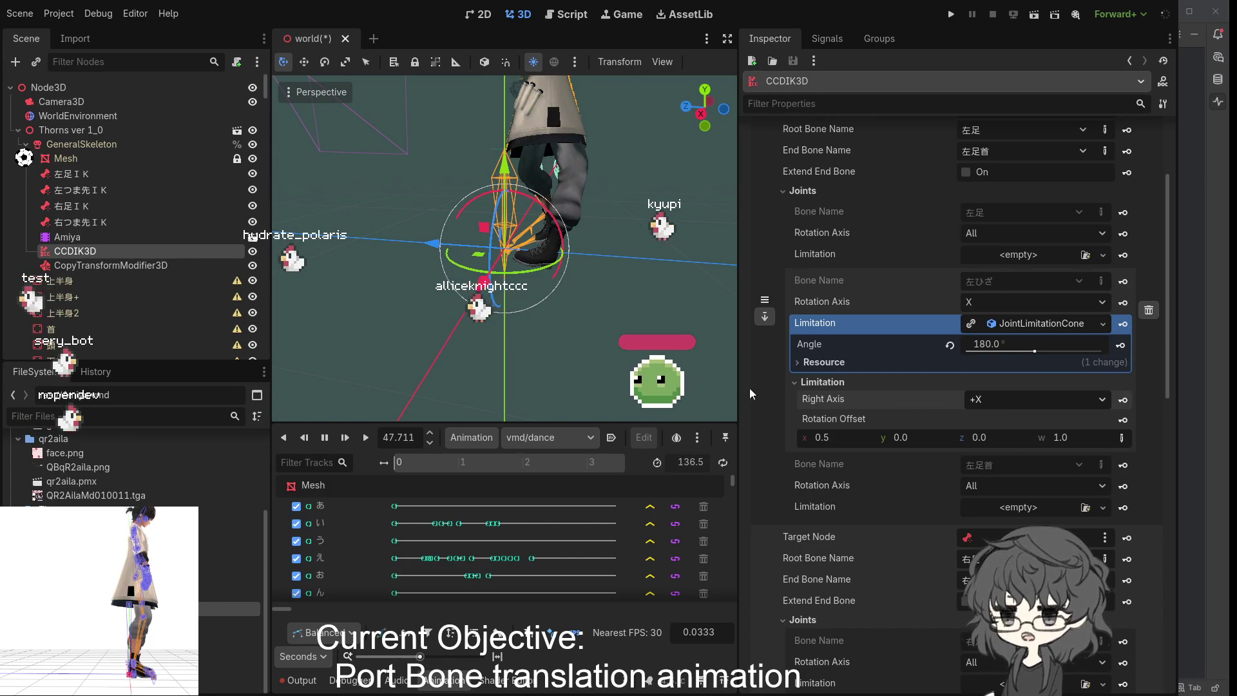
pyautogui.hotkey('ctrl', 'z')
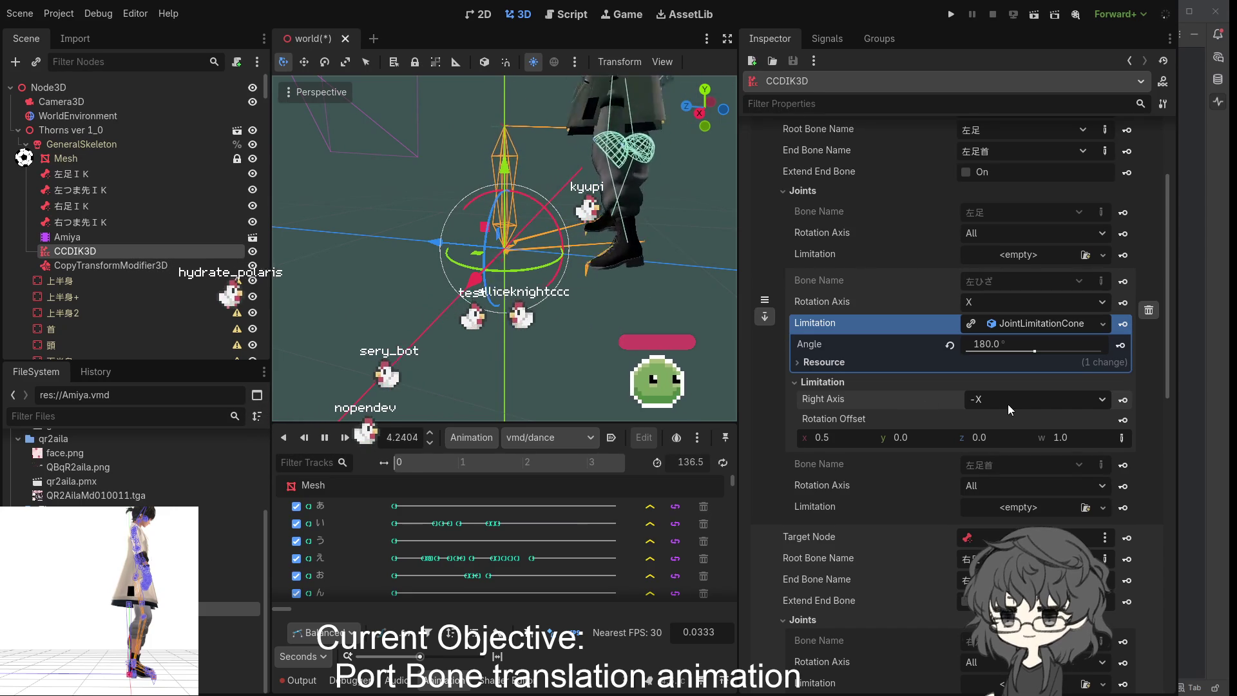
# - Enable Mutable Bone Axes under IKModifier3D on the CCDIK3D node
pyautogui.scroll(-5, 884, 508)
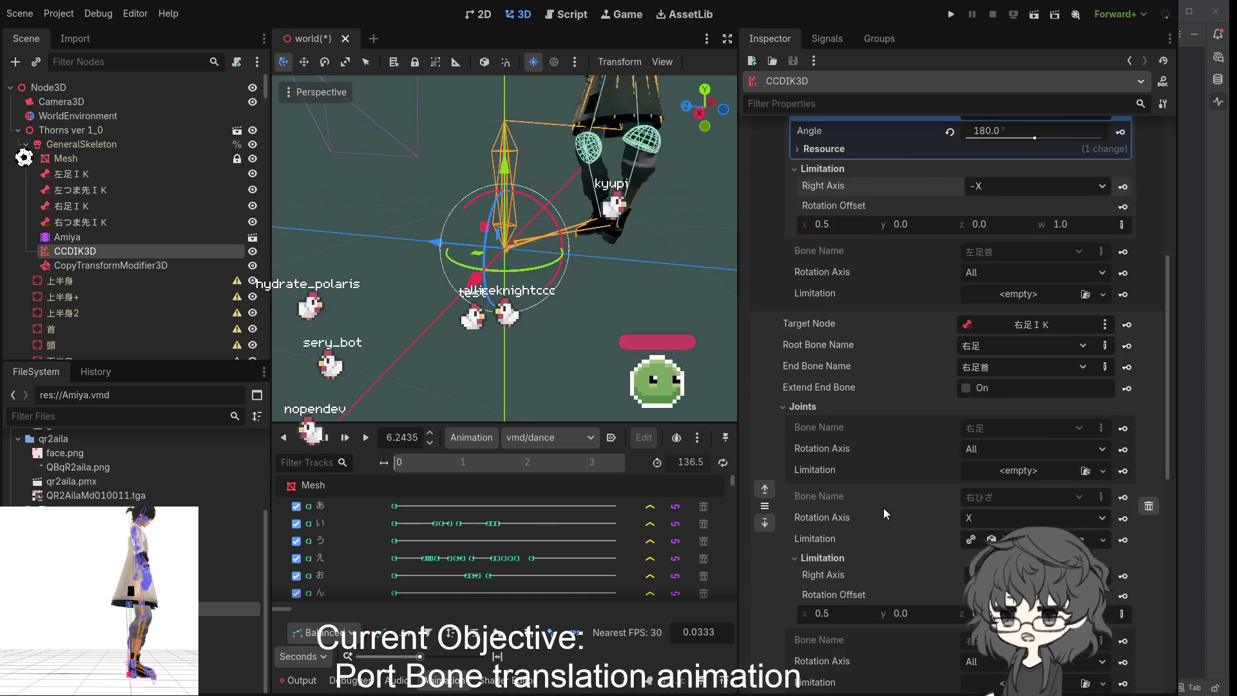
pyautogui.scroll(-5, 813, 483)
pyautogui.scroll(-5, 758, 391)
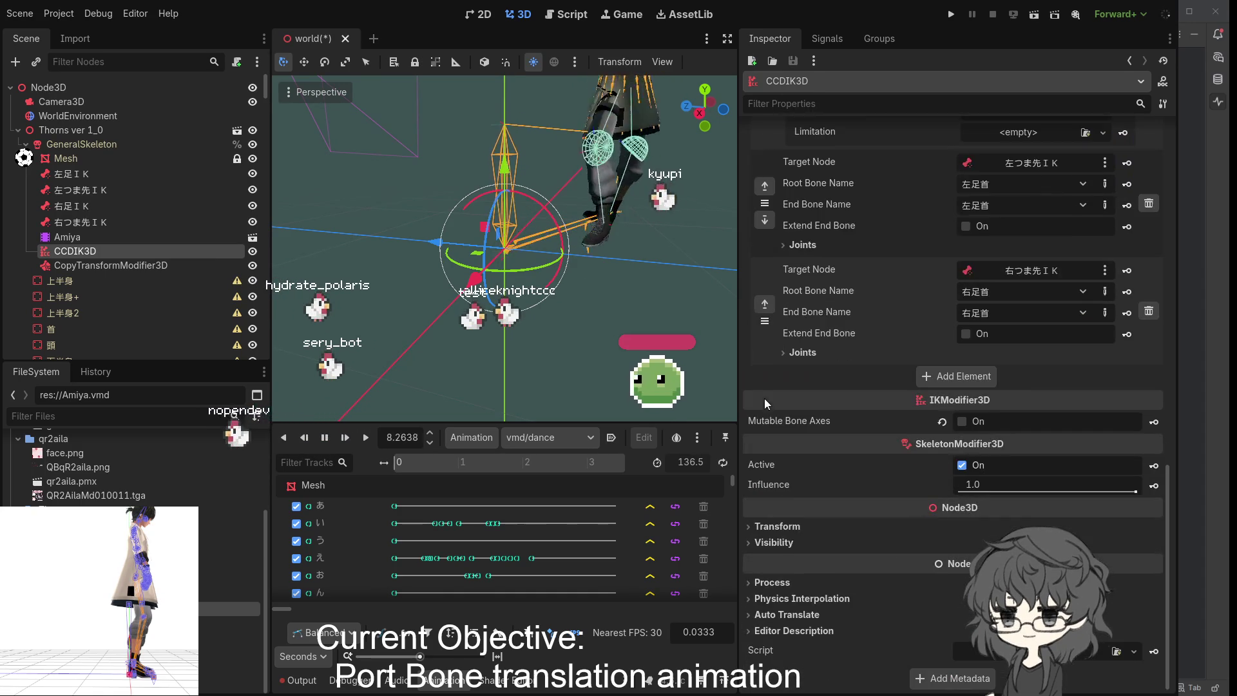
pyautogui.click(976, 424)
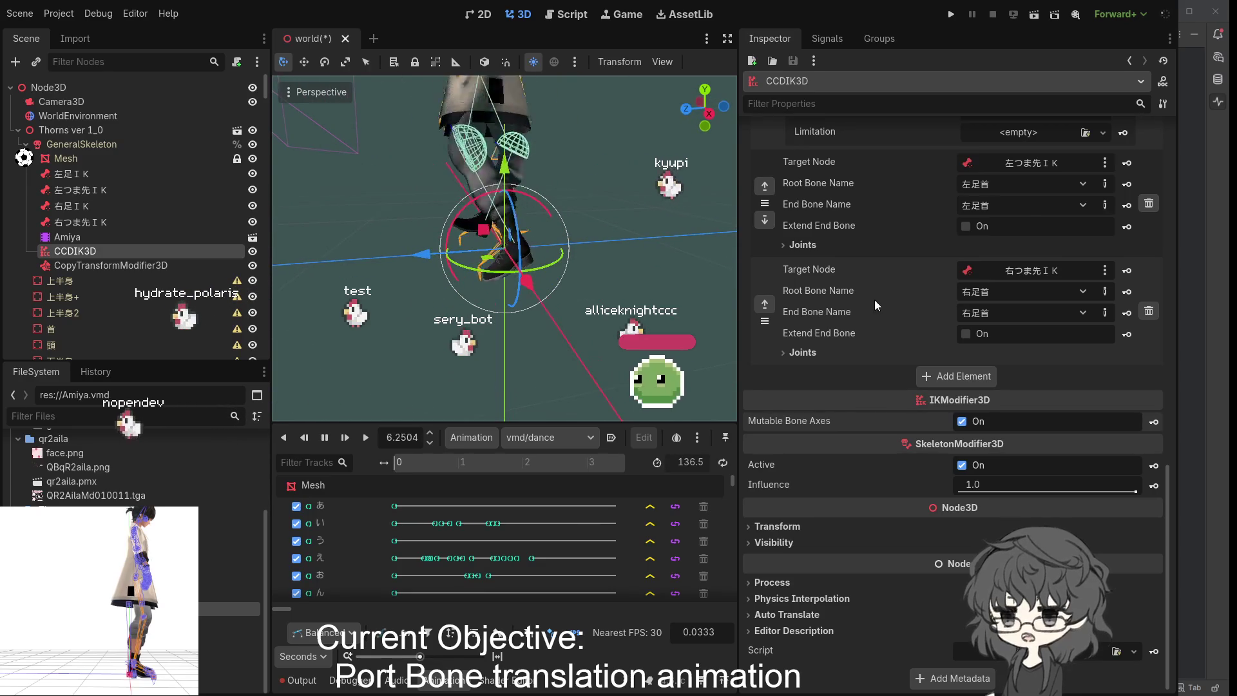
pyautogui.scroll(6, 898, 327)
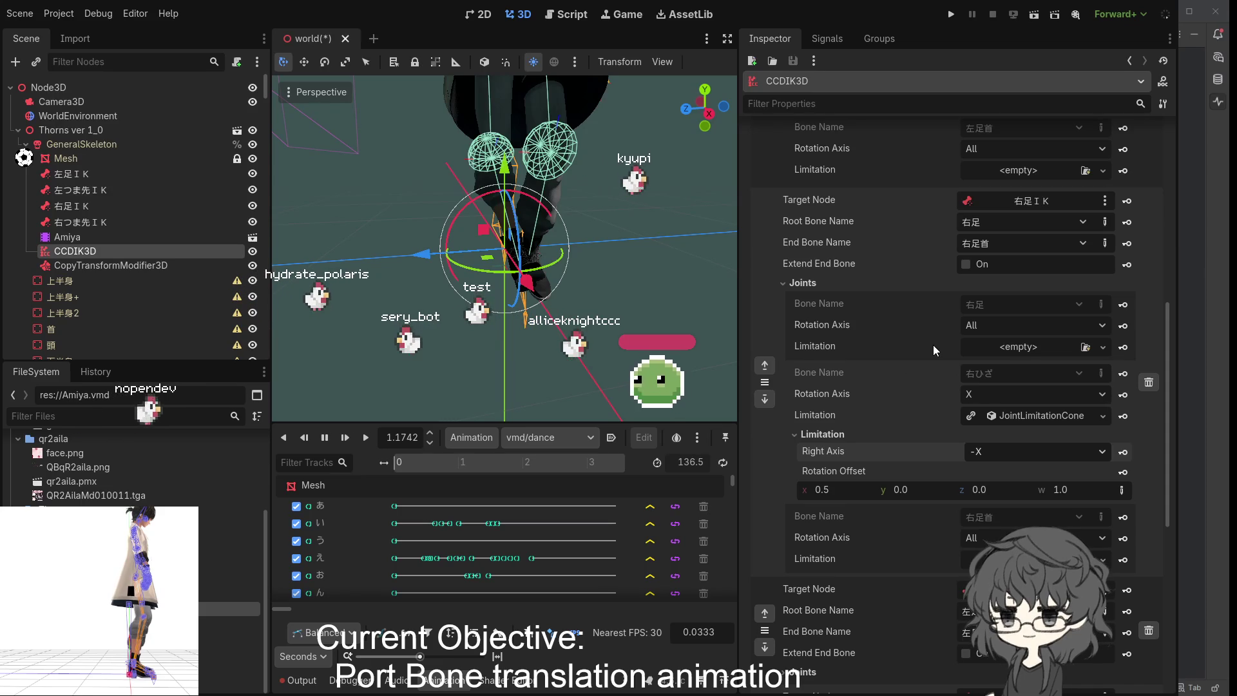
# - Return both knee JointLimitationCones' Right Axis to +X
pyautogui.scroll(4, 937, 398)
pyautogui.scroll(2, 934, 392)
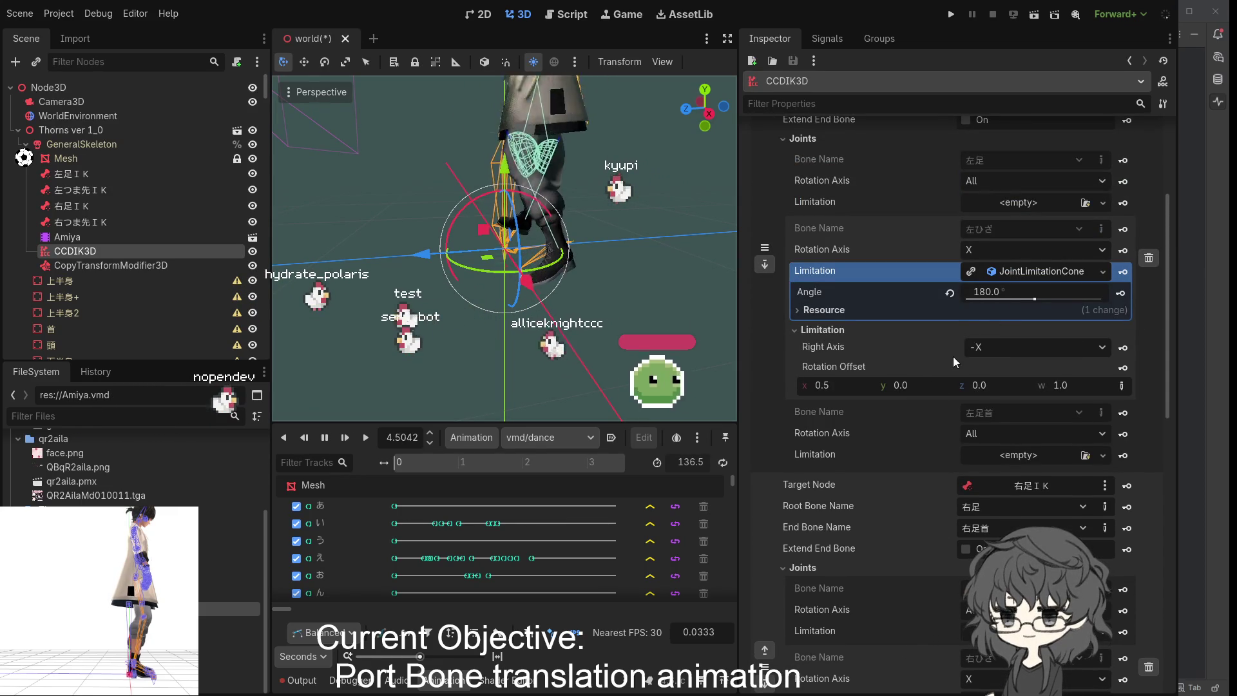
pyautogui.scroll(-1, 945, 341)
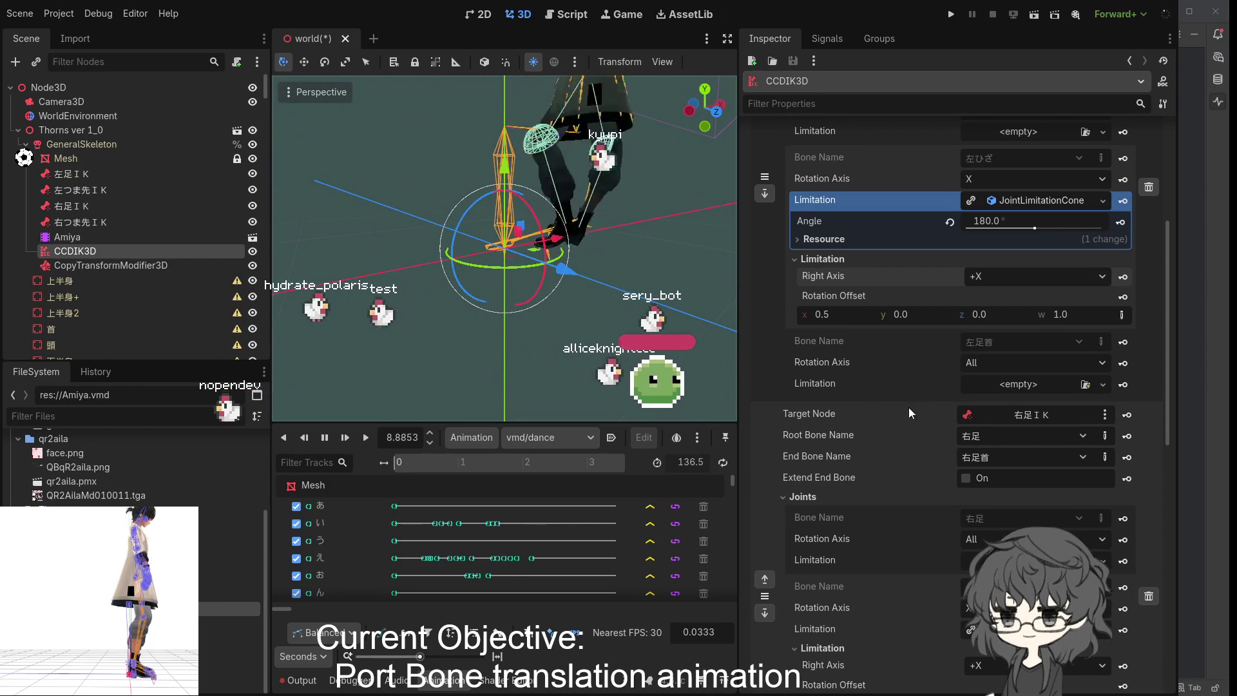
pyautogui.scroll(5, 889, 401)
pyautogui.scroll(2, 875, 397)
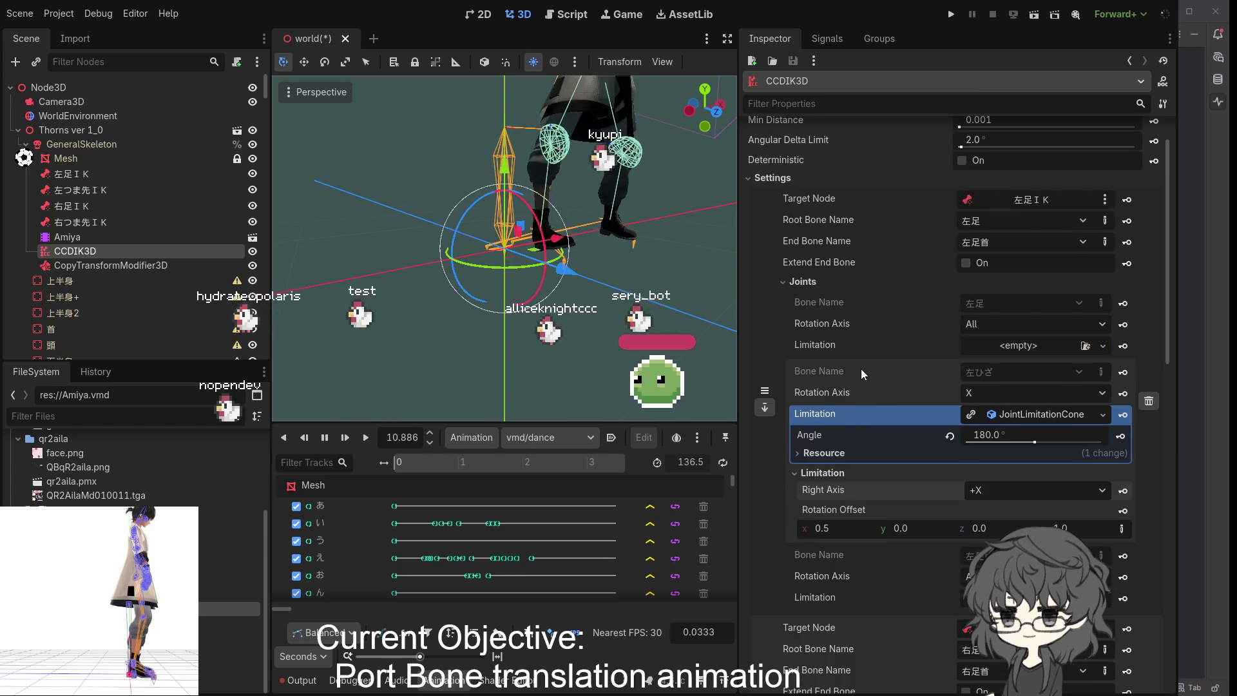
pyautogui.scroll(2, 862, 369)
pyautogui.scroll(-9, 861, 368)
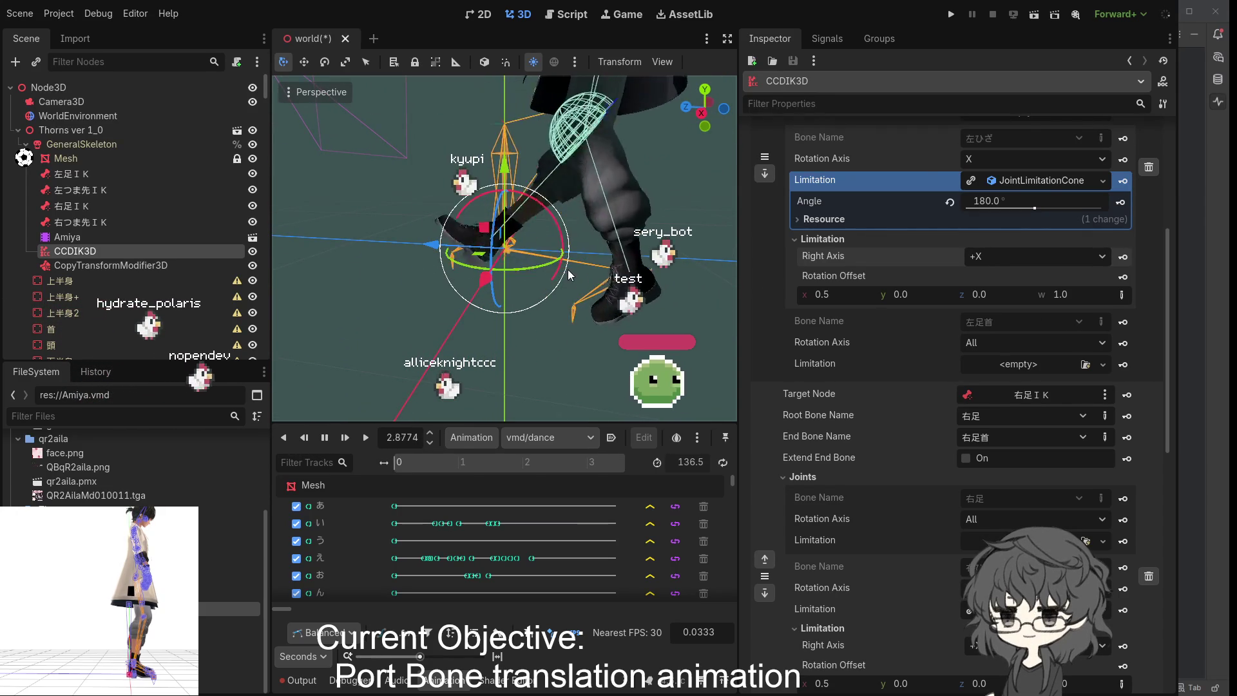
pyautogui.scroll(1, 885, 328)
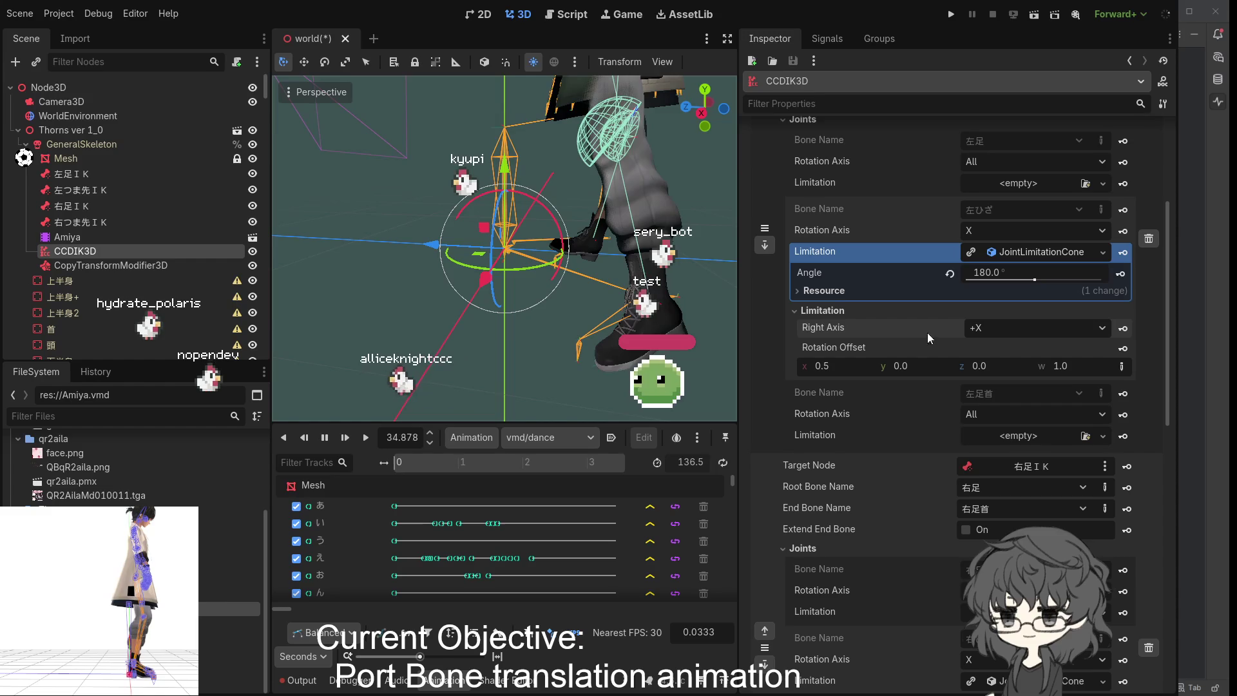
# - Set the left knee cone Angle to 46.29° by dragging its slider
pyautogui.moveTo(425, 289); pyautogui.dragTo(667, 279)
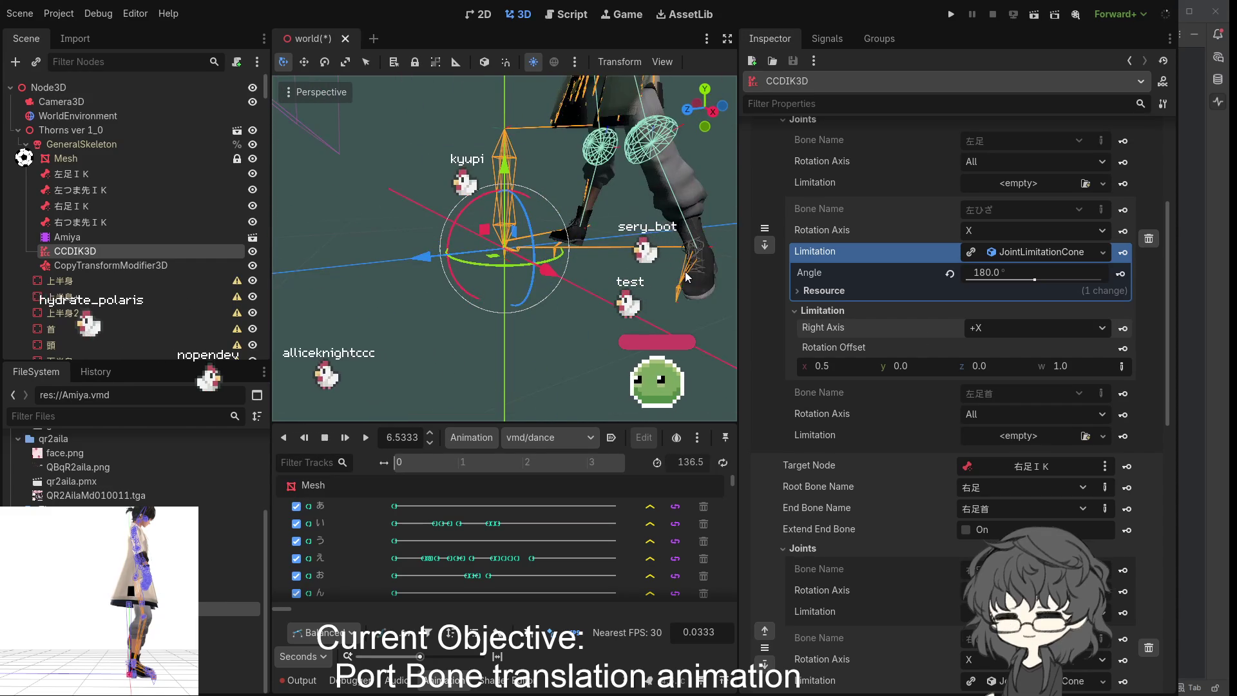
pyautogui.moveTo(1035, 280); pyautogui.dragTo(986, 278)
pyautogui.moveTo(728, 277); pyautogui.dragTo(580, 302)
# - Play the dance from the start and orbit the camera to check the knees
pyautogui.click(366, 438)
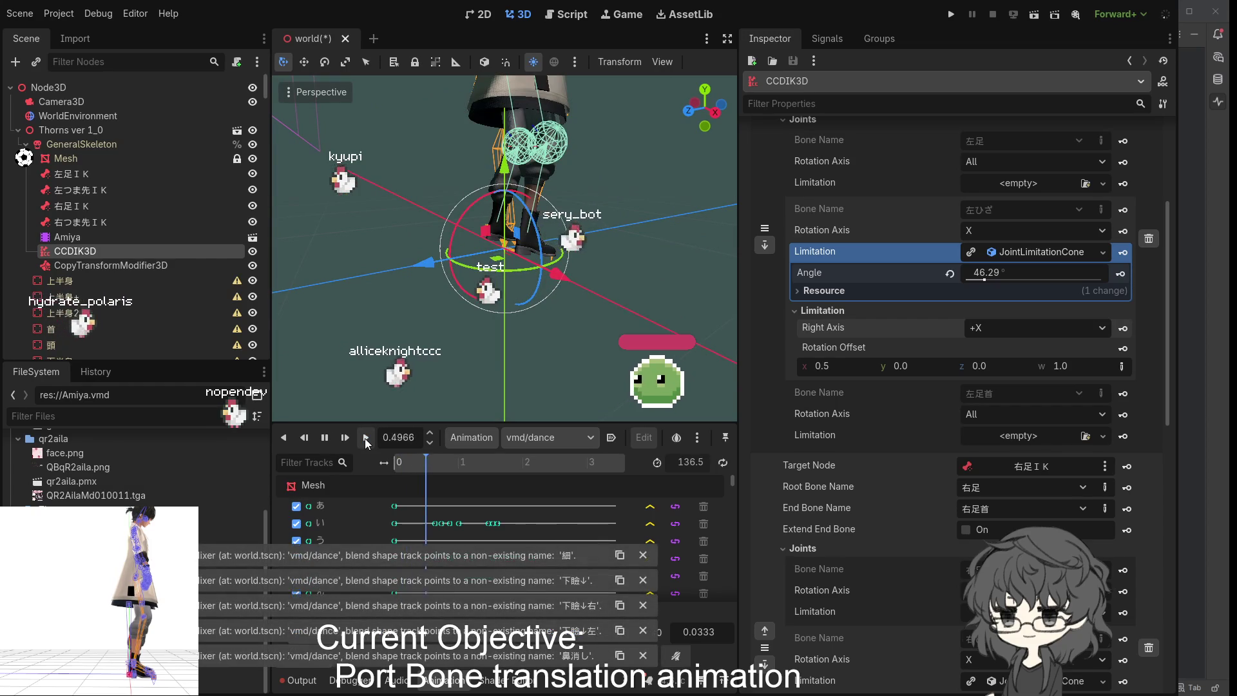
pyautogui.moveTo(520, 307)
pyautogui.mouseDown()
pyautogui.moveTo(321, 306)
pyautogui.moveTo(624, 296)
pyautogui.moveTo(298, 303)
pyautogui.mouseUp()
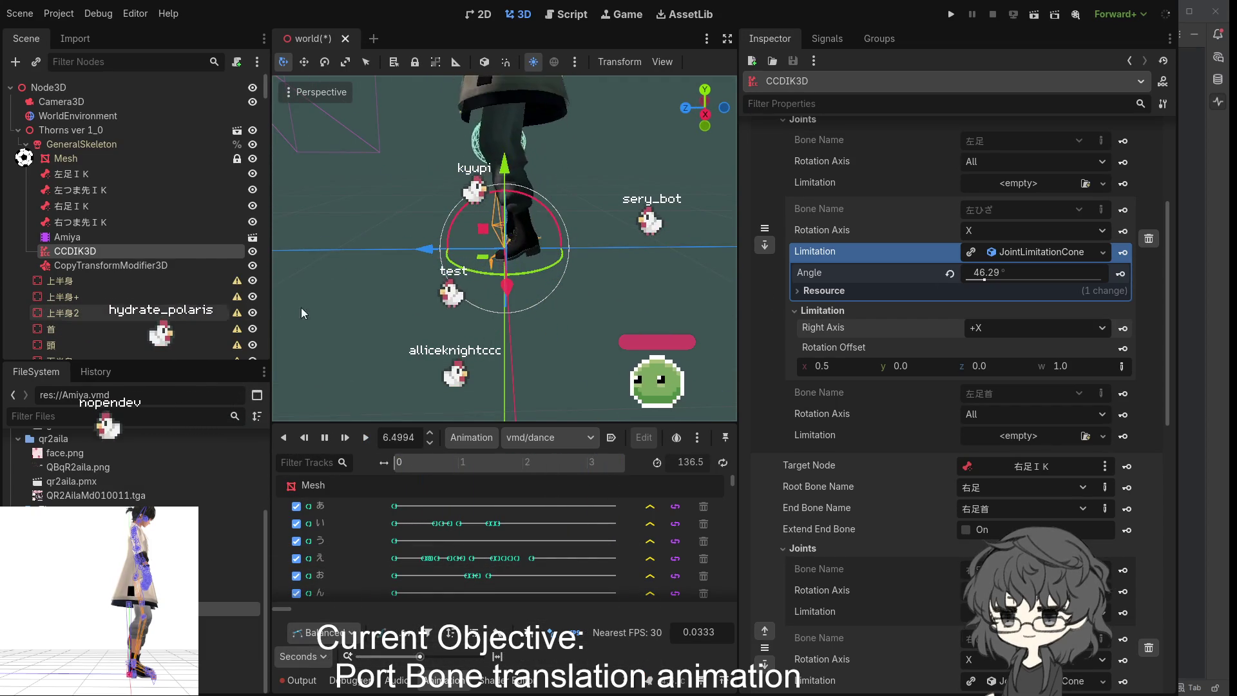
pyautogui.moveTo(408, 320); pyautogui.dragTo(499, 313)
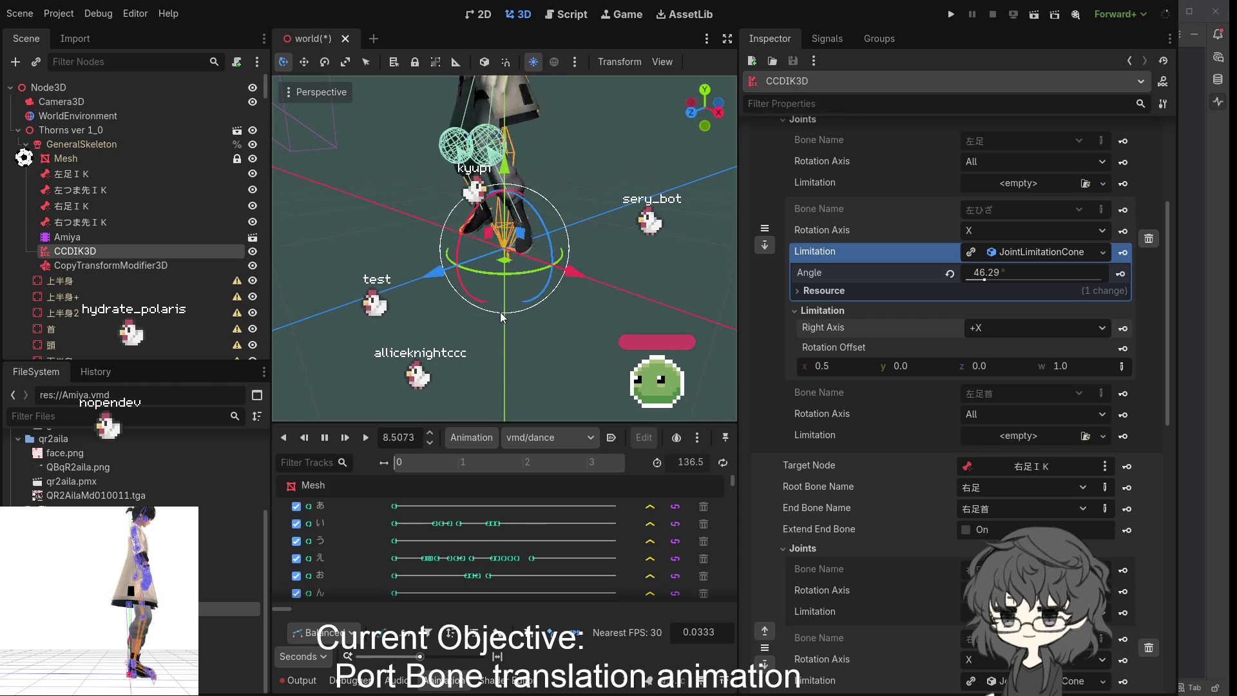
pyautogui.scroll(2, 560, 301)
pyautogui.moveTo(560, 301)
pyautogui.mouseDown()
pyautogui.moveTo(620, 301)
pyautogui.moveTo(600, 297)
pyautogui.mouseUp()
pyautogui.scroll(-2, 600, 297)
pyautogui.scroll(-2, 597, 297)
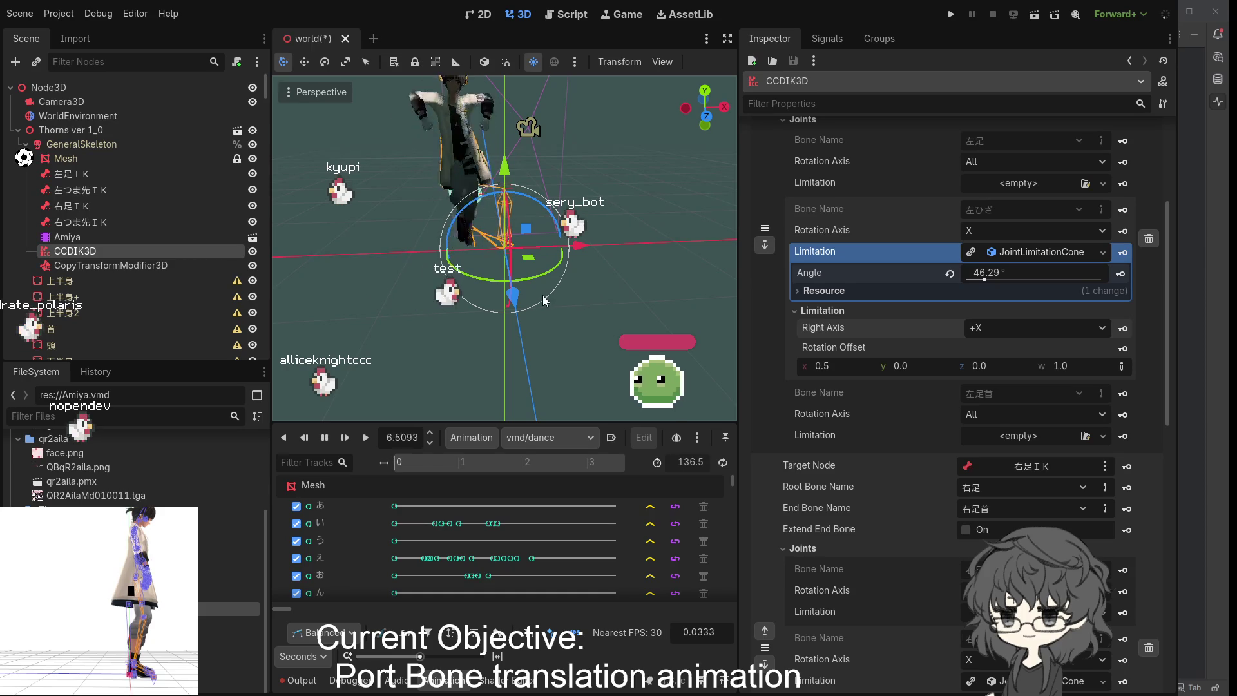
pyautogui.scroll(8, 541, 295)
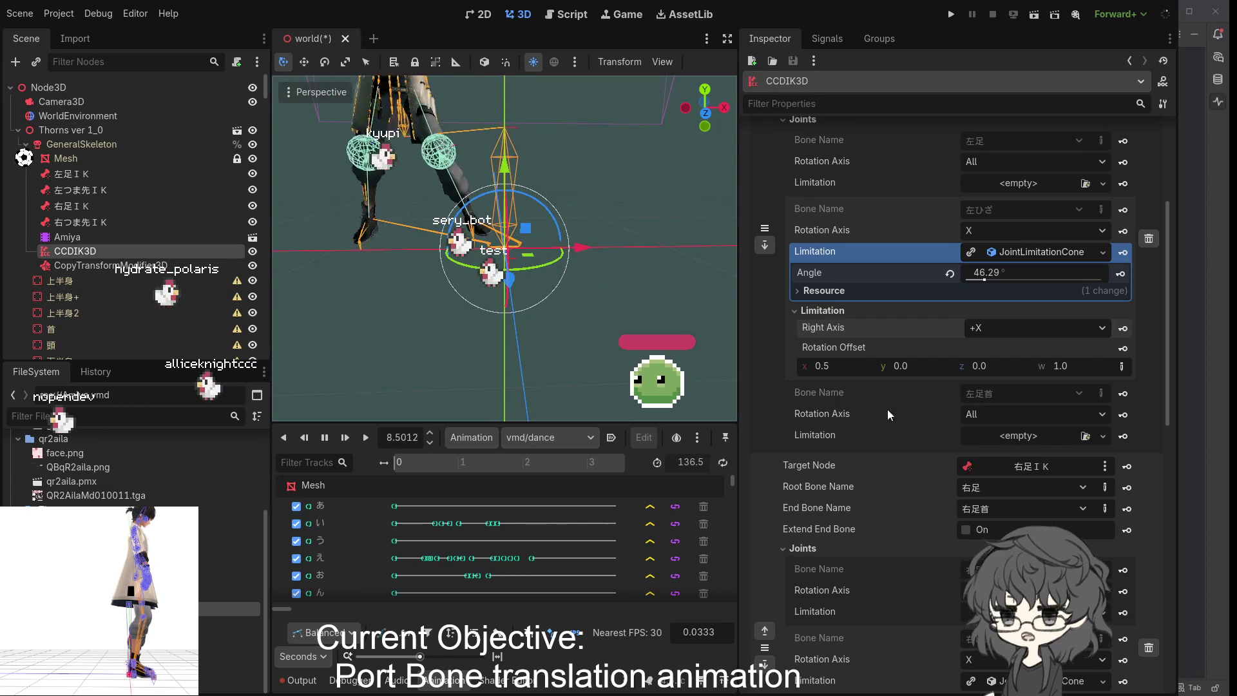
# - Set Rotation Offset x to -0.5 on both knee cone limitations
pyautogui.click(817, 366)
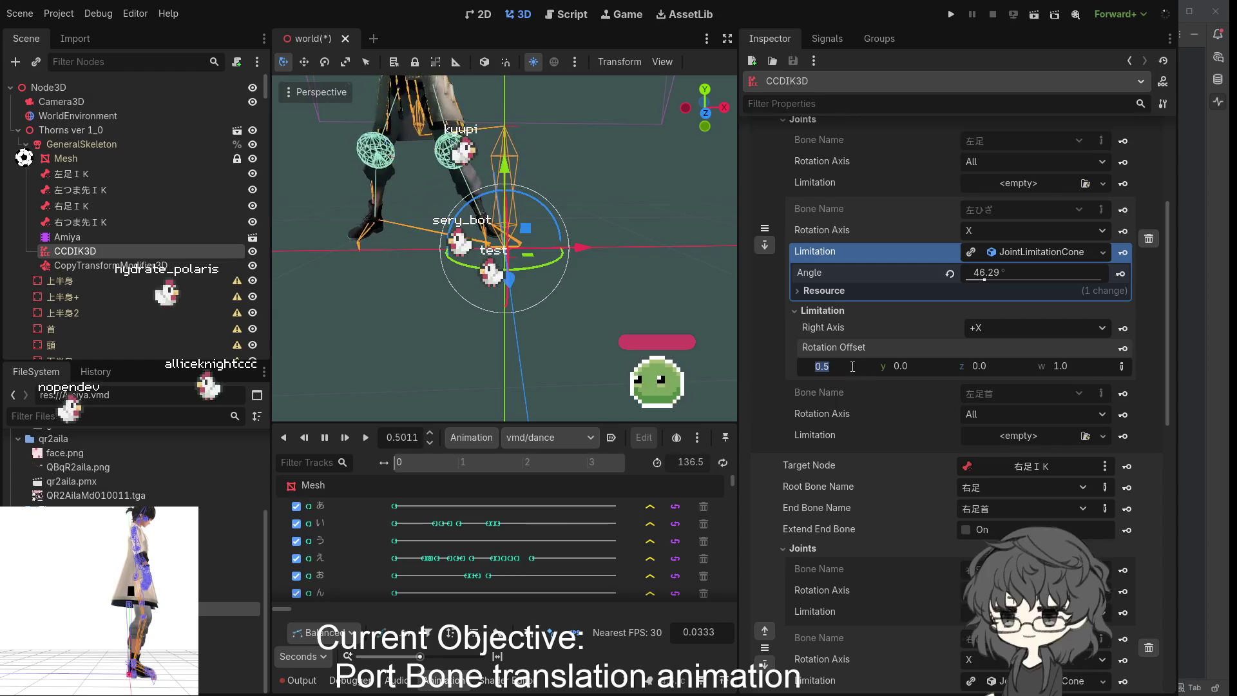
pyautogui.write('-0.5')
pyautogui.press('Return')
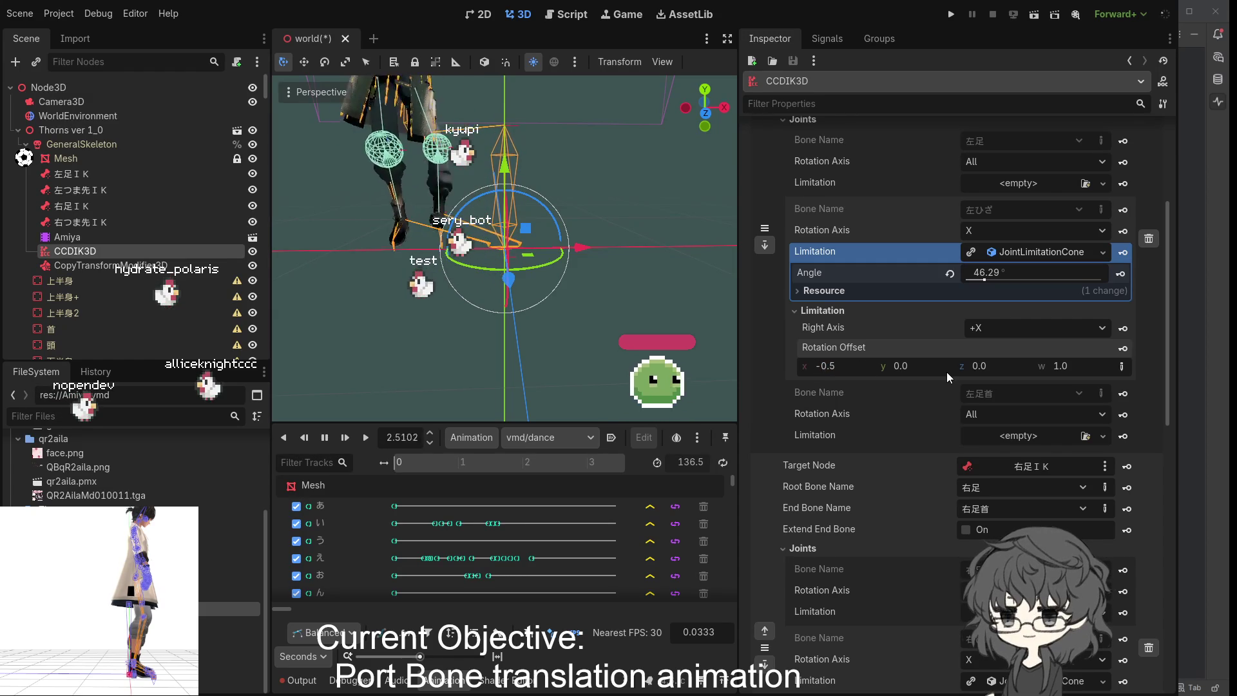
pyautogui.scroll(-5, 946, 372)
pyautogui.click(831, 543)
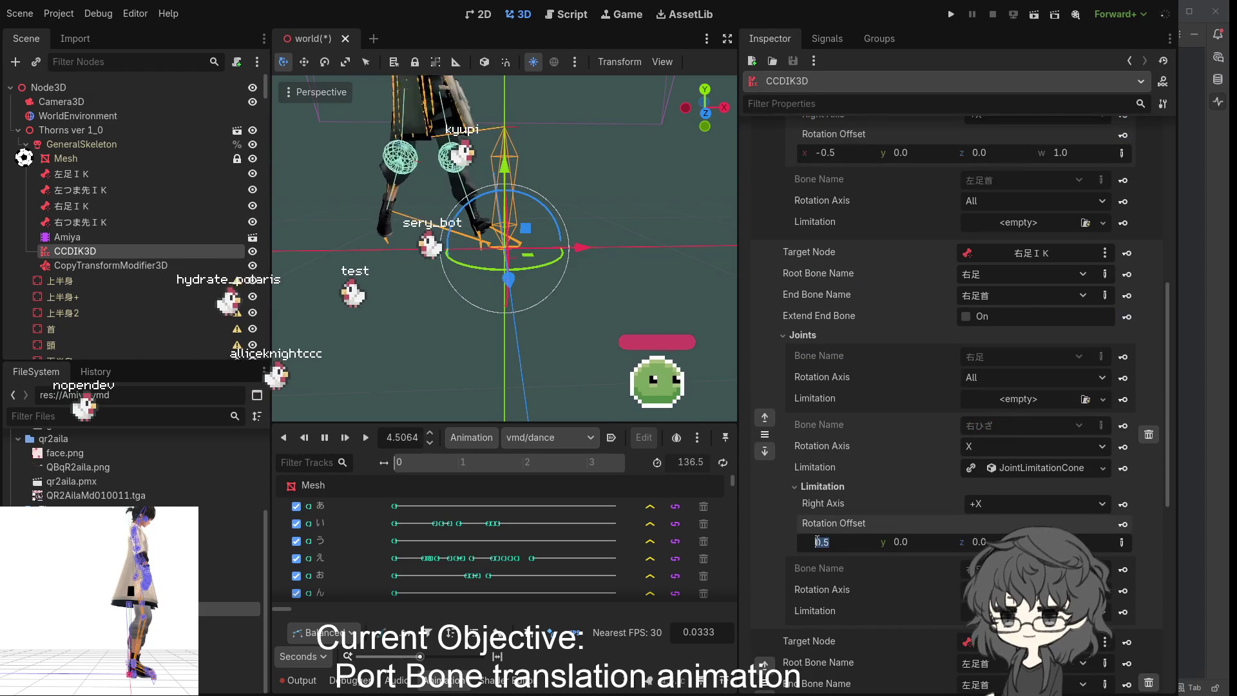
pyautogui.write('-')
pyautogui.press('Return')
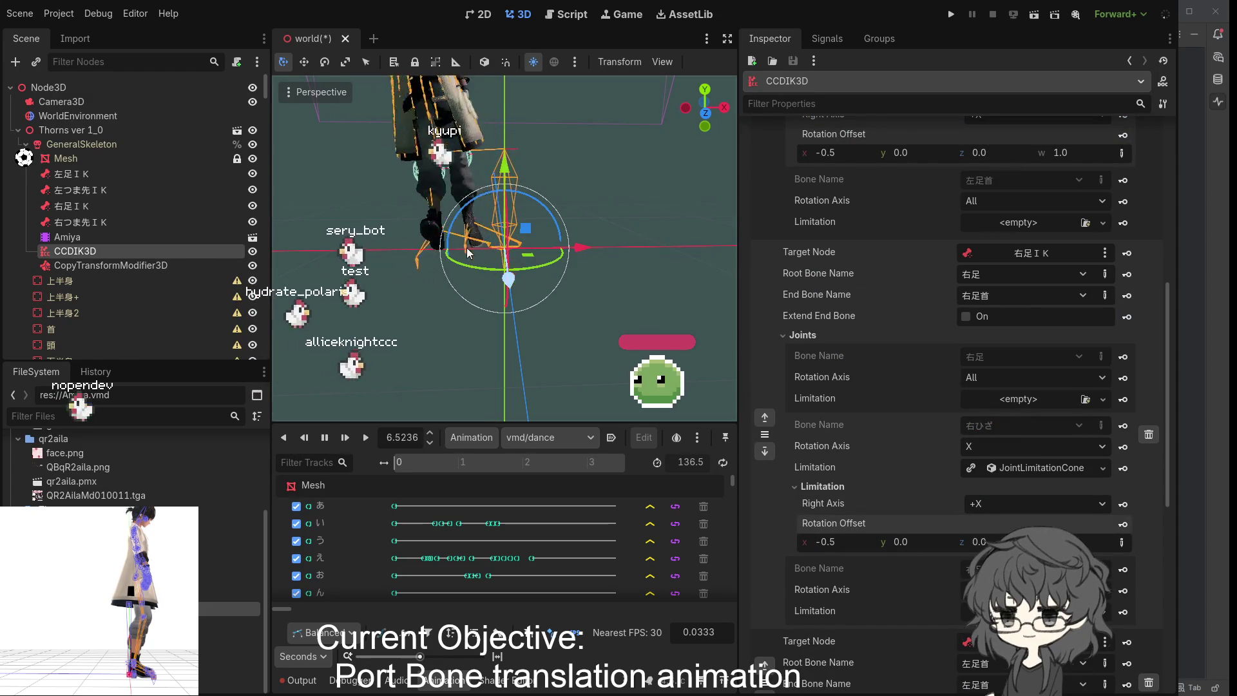
# - Expand the 左ひざ cone limitation, enter 180 for its Angle, and inspect the leg bend
pyautogui.scroll(5, 1013, 226)
pyautogui.click(1032, 253)
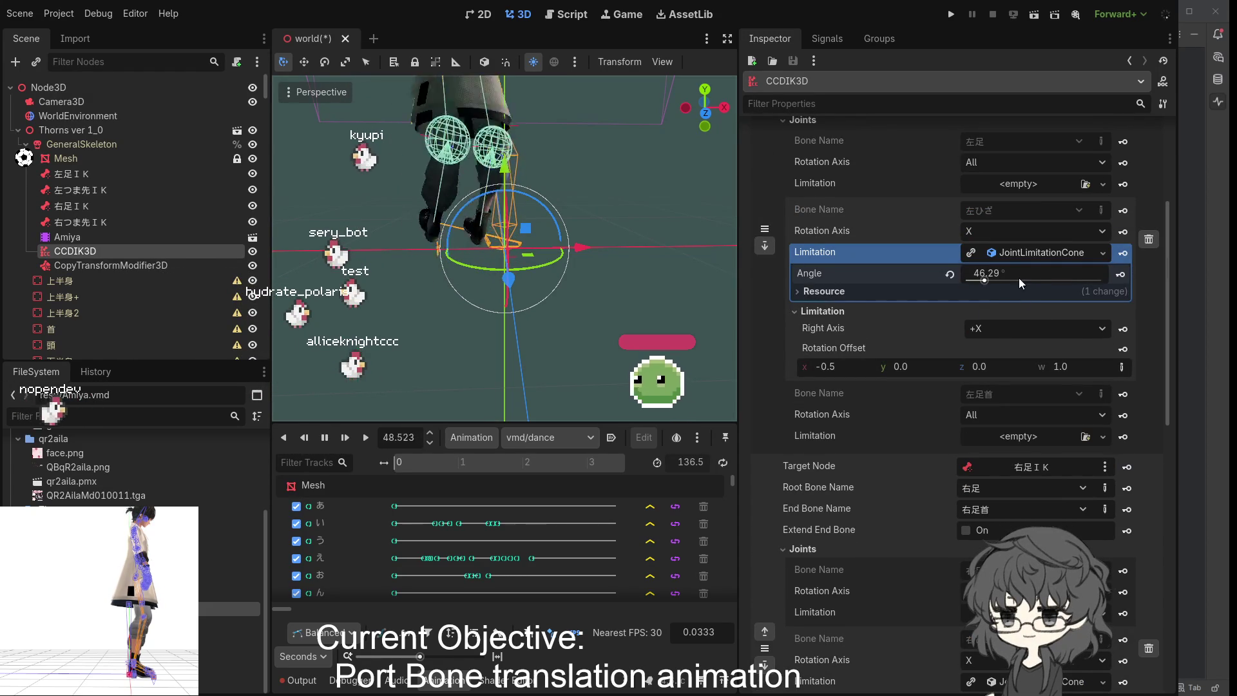
pyautogui.click(1014, 273)
pyautogui.write('180.0')
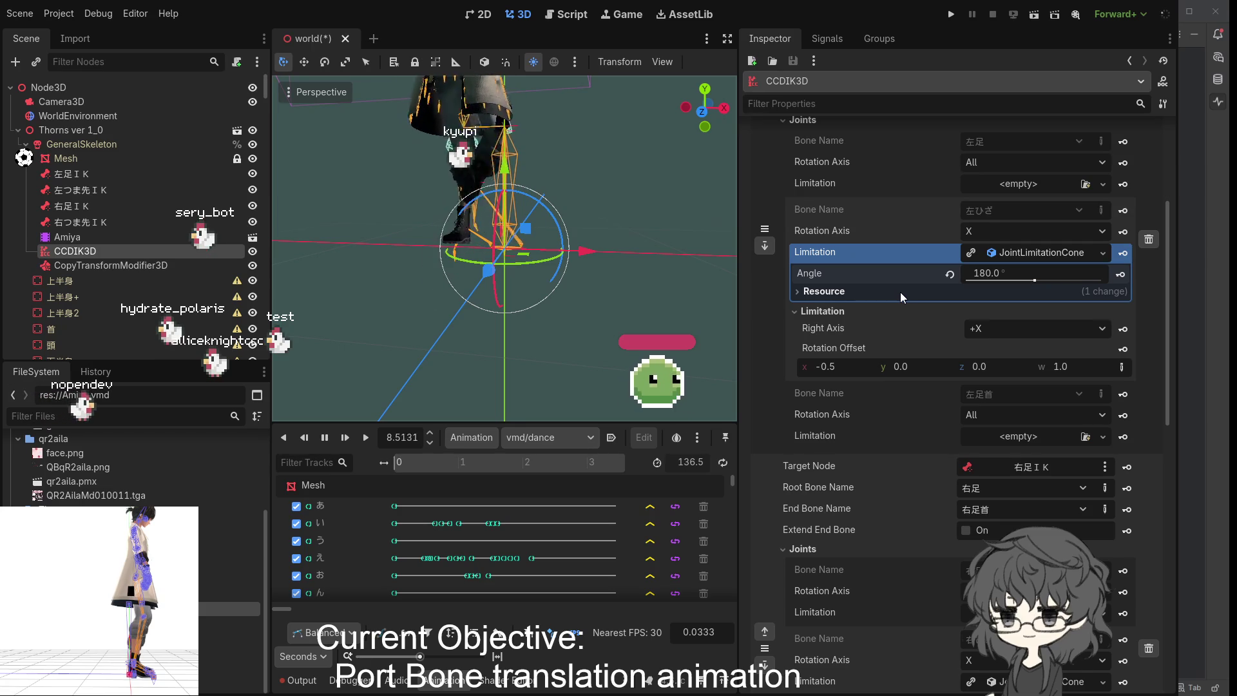
pyautogui.moveTo(610, 277)
pyautogui.mouseDown()
pyautogui.moveTo(332, 287)
pyautogui.moveTo(721, 283)
pyautogui.moveTo(356, 276)
pyautogui.moveTo(343, 289)
pyautogui.moveTo(353, 297)
pyautogui.mouseUp()
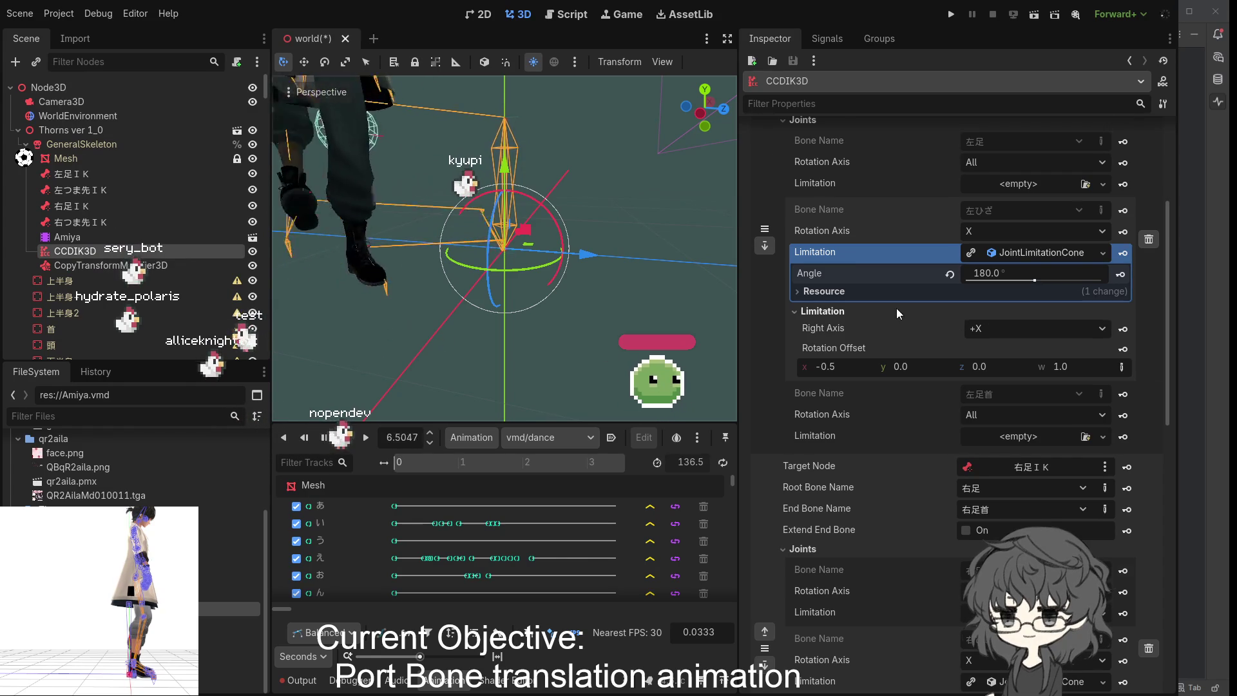
# - Expand the 右ひざ knee cone limitation settings in the Inspector
pyautogui.scroll(4, 898, 309)
pyautogui.scroll(-5, 882, 311)
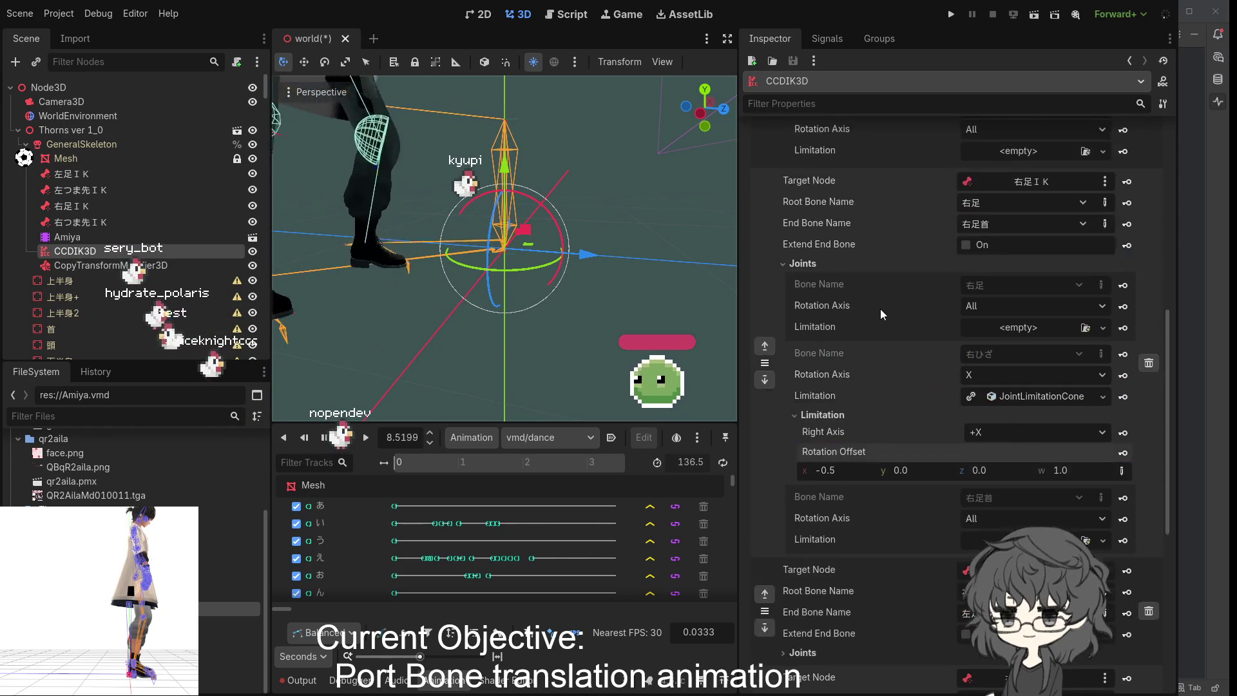
pyautogui.scroll(12, 881, 309)
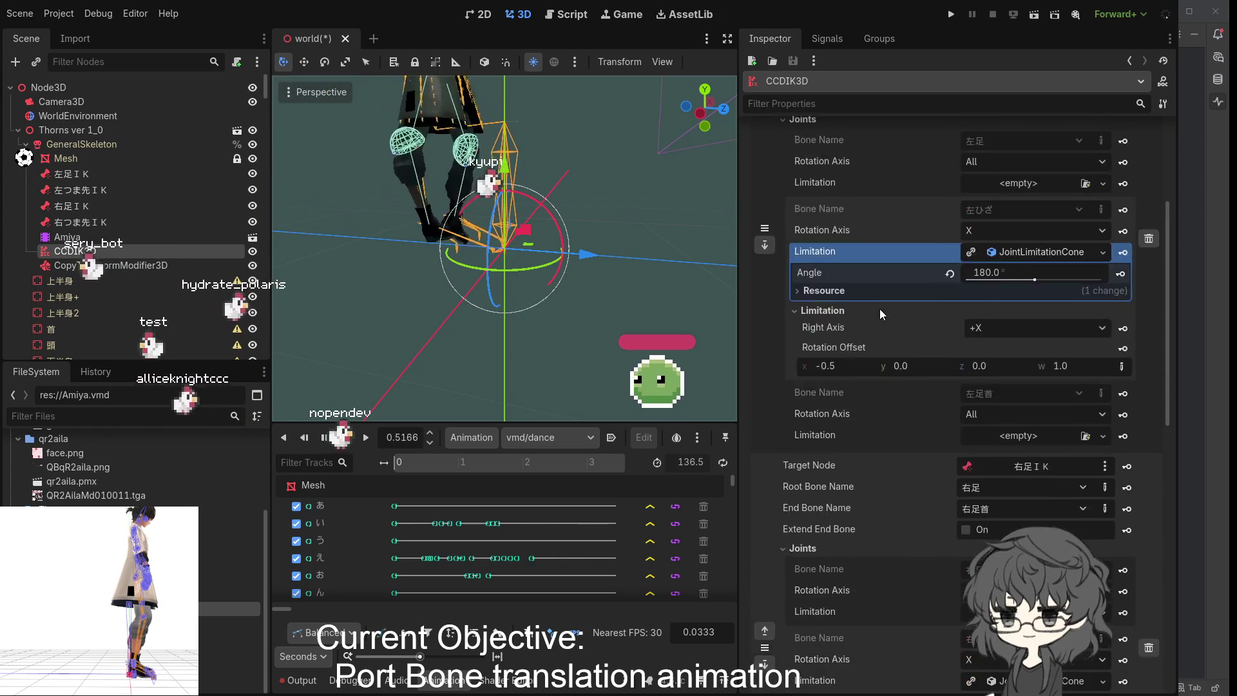
pyautogui.scroll(-6, 878, 310)
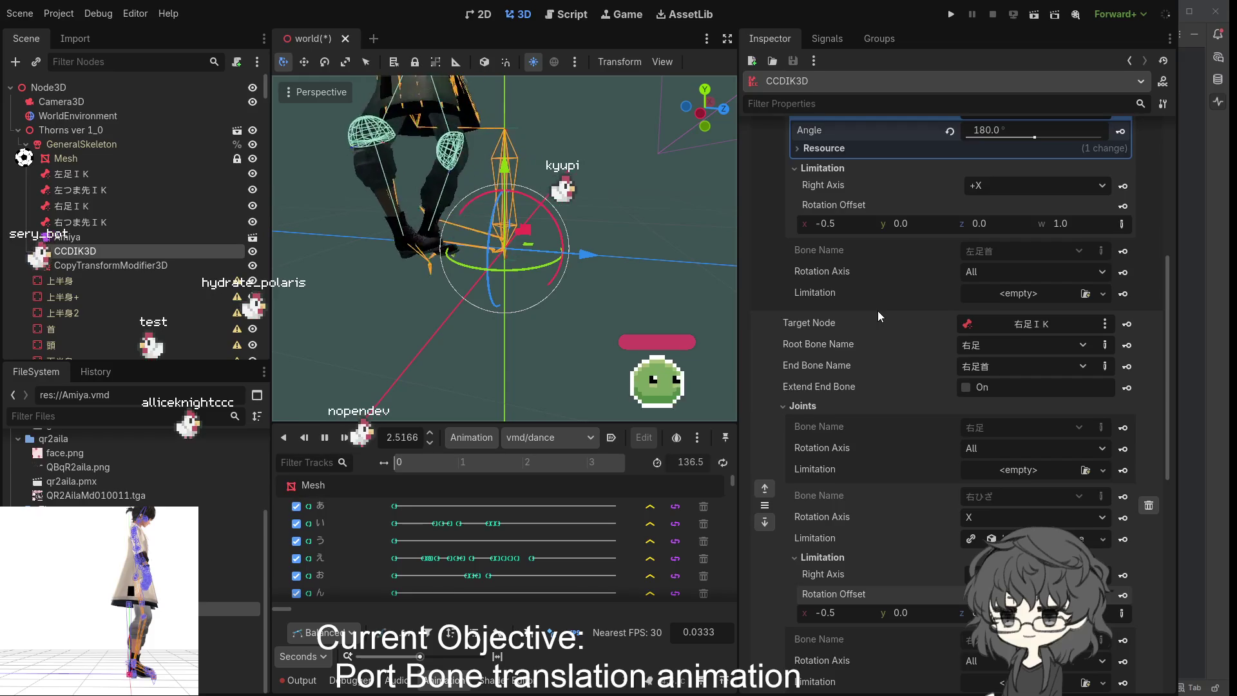
pyautogui.scroll(-4, 878, 311)
pyautogui.click(874, 311)
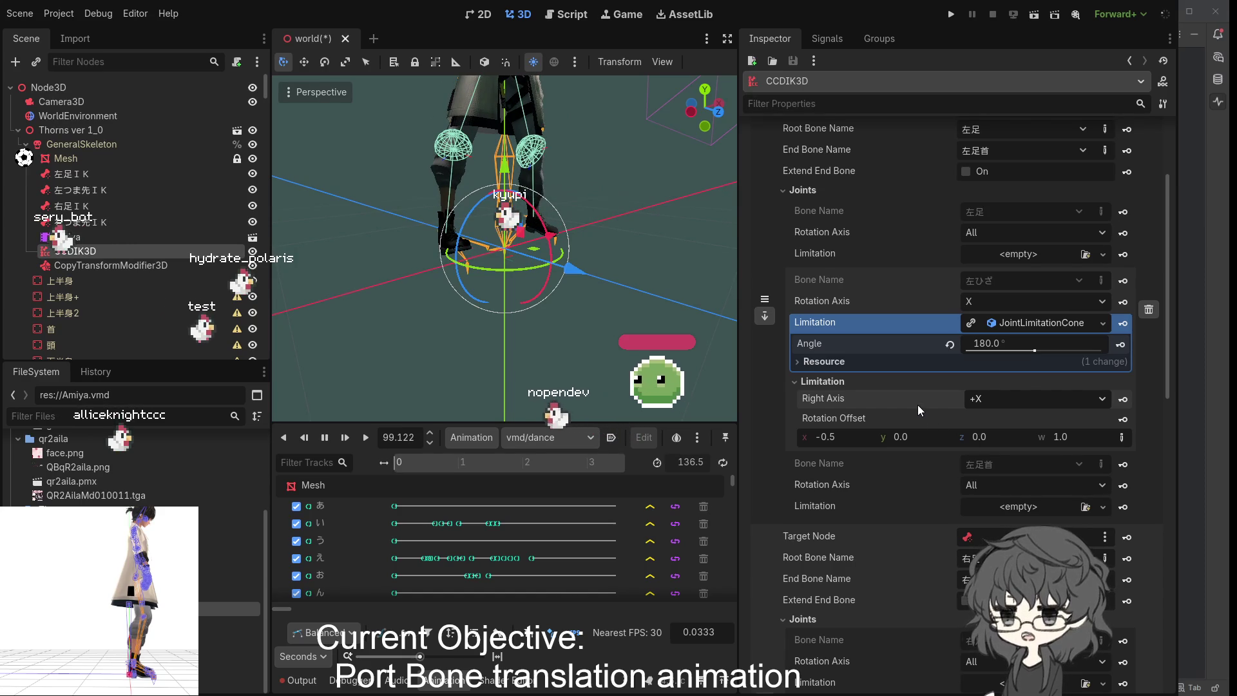
# - Set the knee cone's Right Axis to -X and orbit to check the new leg pose
pyautogui.scroll(-2, 917, 405)
pyautogui.scroll(-2, 919, 405)
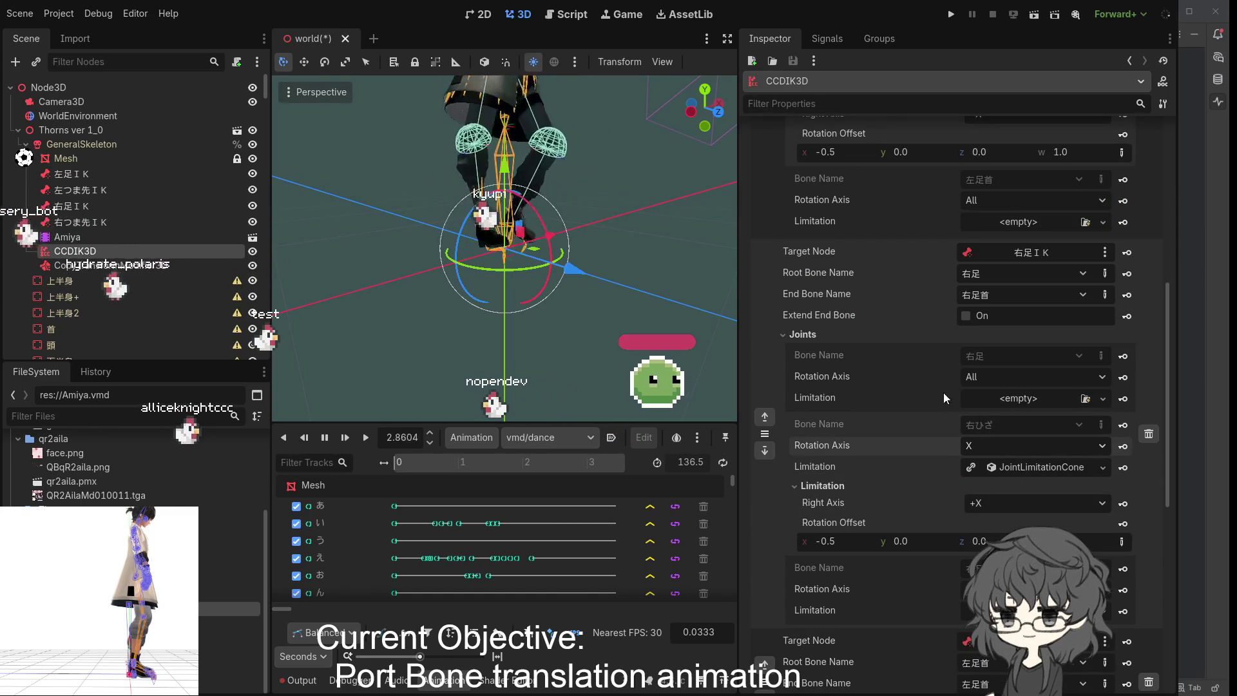
pyautogui.scroll(1, 819, 245)
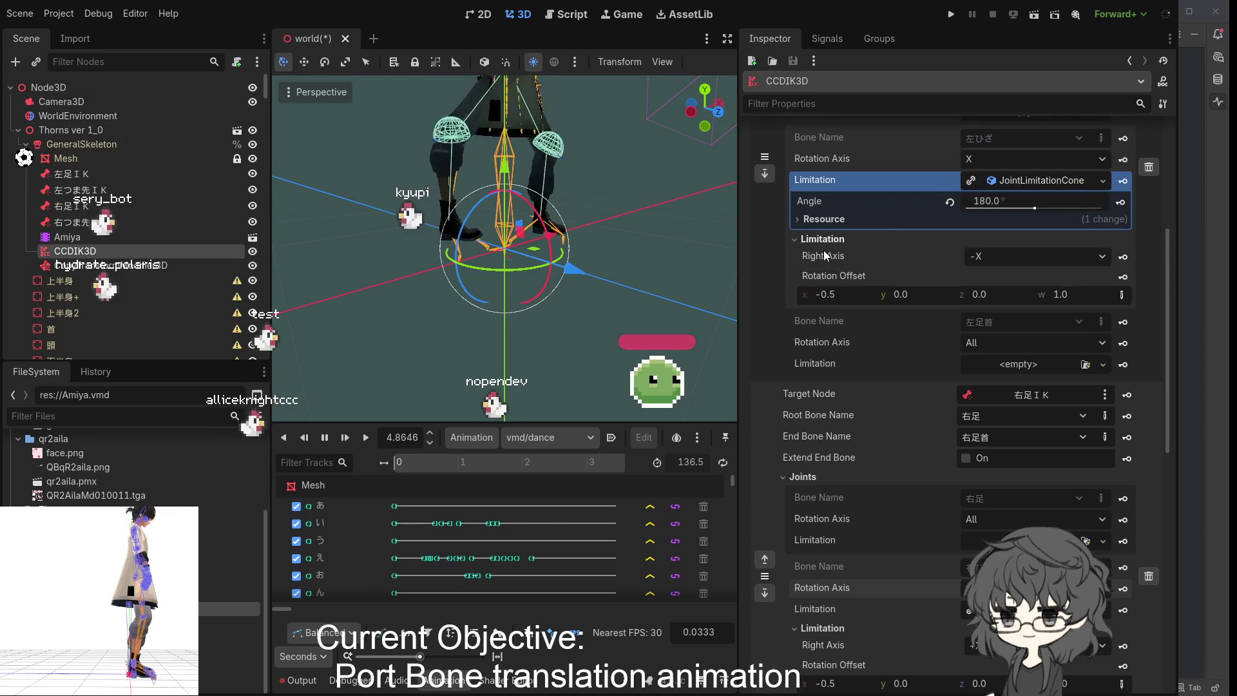
pyautogui.scroll(2, 870, 373)
pyautogui.scroll(-4, 871, 379)
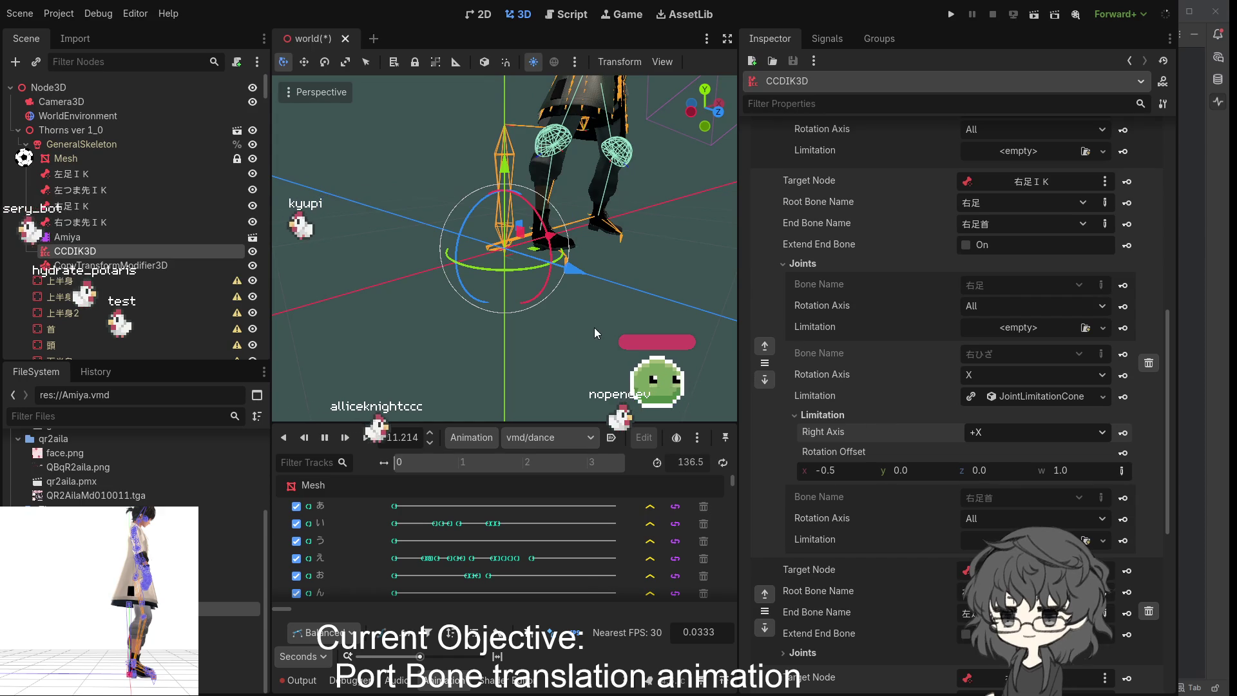
pyautogui.hotkey('ctrl', 'z')
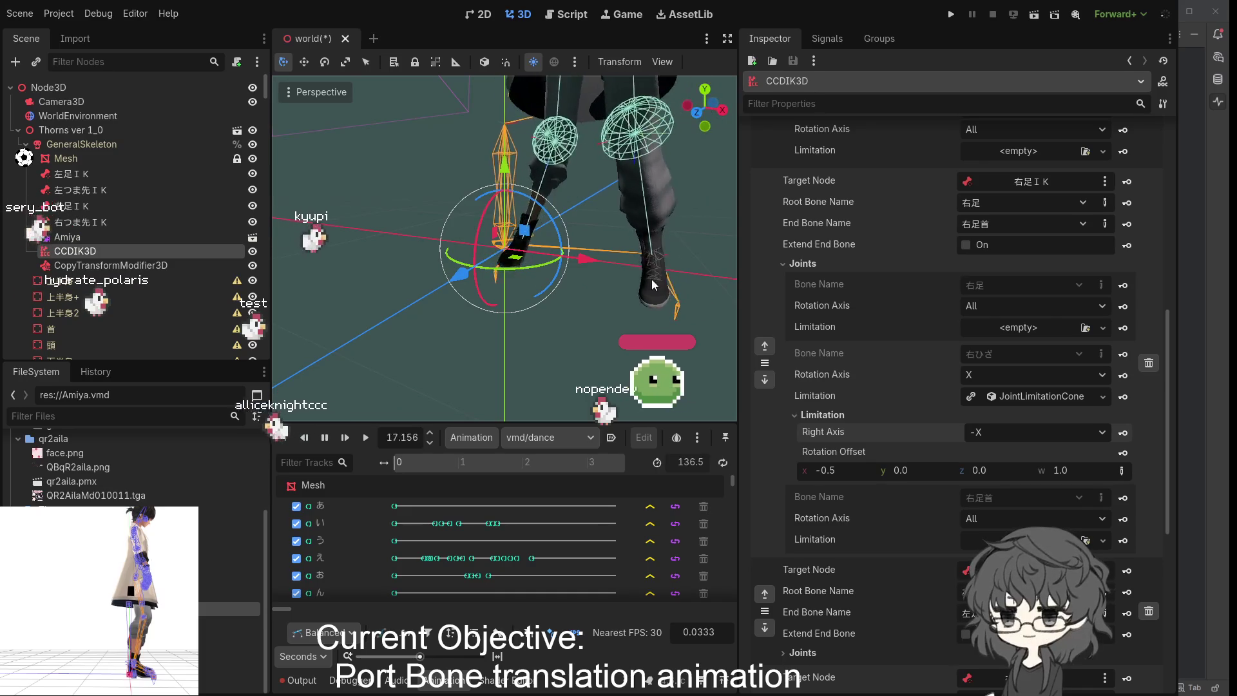
pyautogui.moveTo(649, 280); pyautogui.dragTo(406, 268)
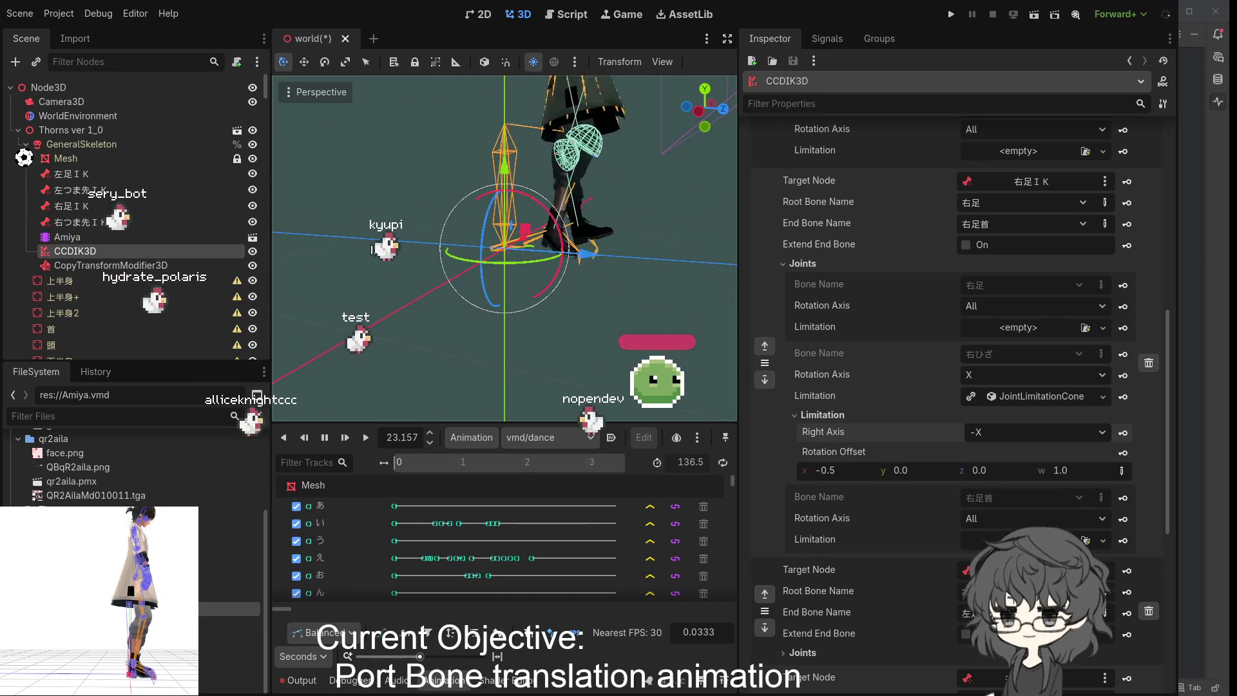
pyautogui.moveTo(538, 251)
pyautogui.mouseDown()
pyautogui.moveTo(647, 239)
pyautogui.moveTo(660, 260)
pyautogui.mouseUp()
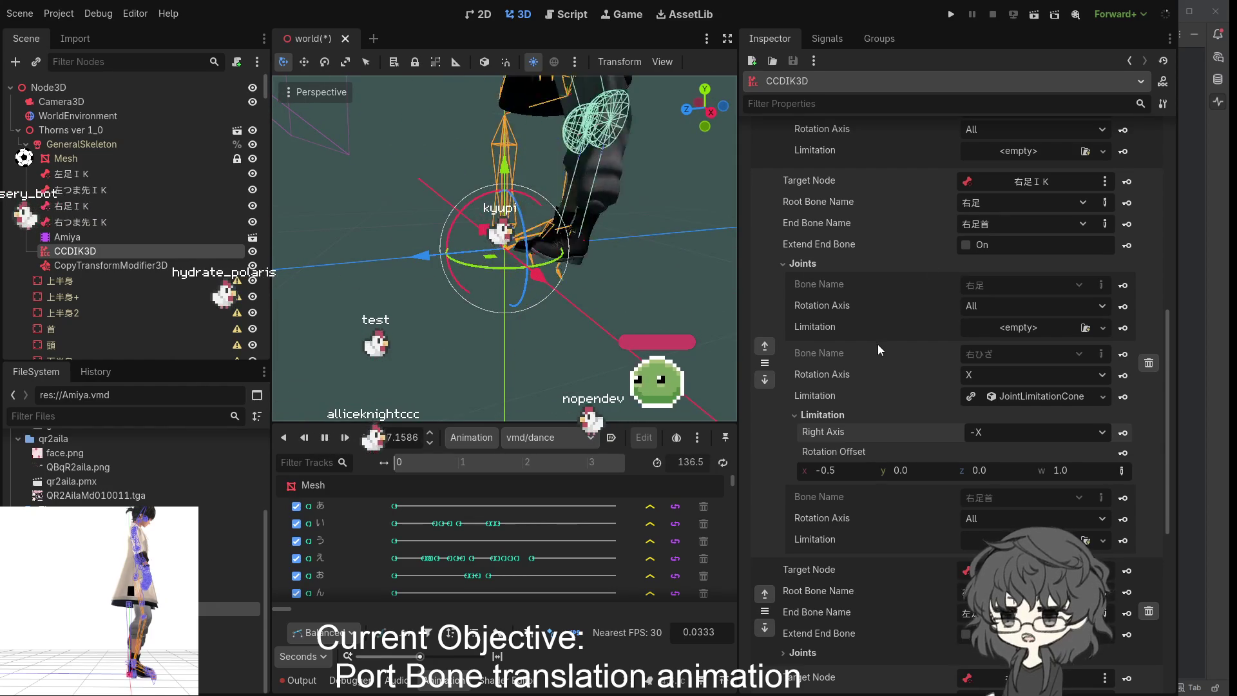
# - Stop the dance playback
pyautogui.scroll(3, 877, 345)
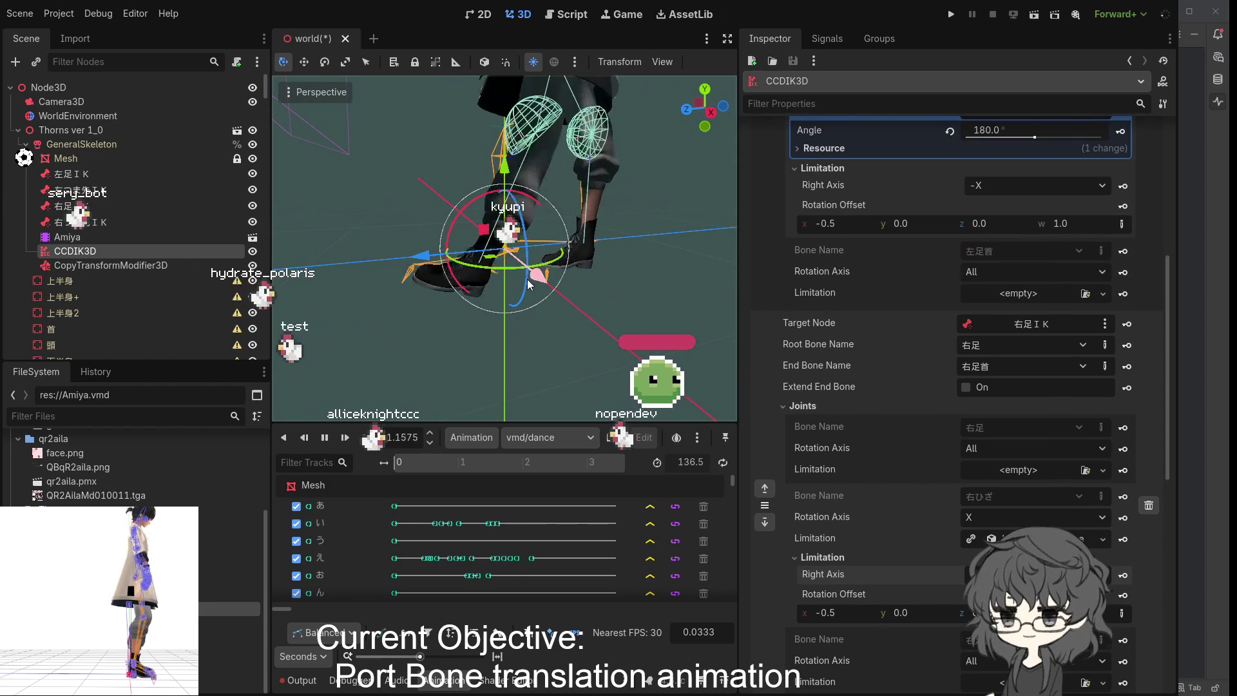
pyautogui.scroll(-5, 528, 284)
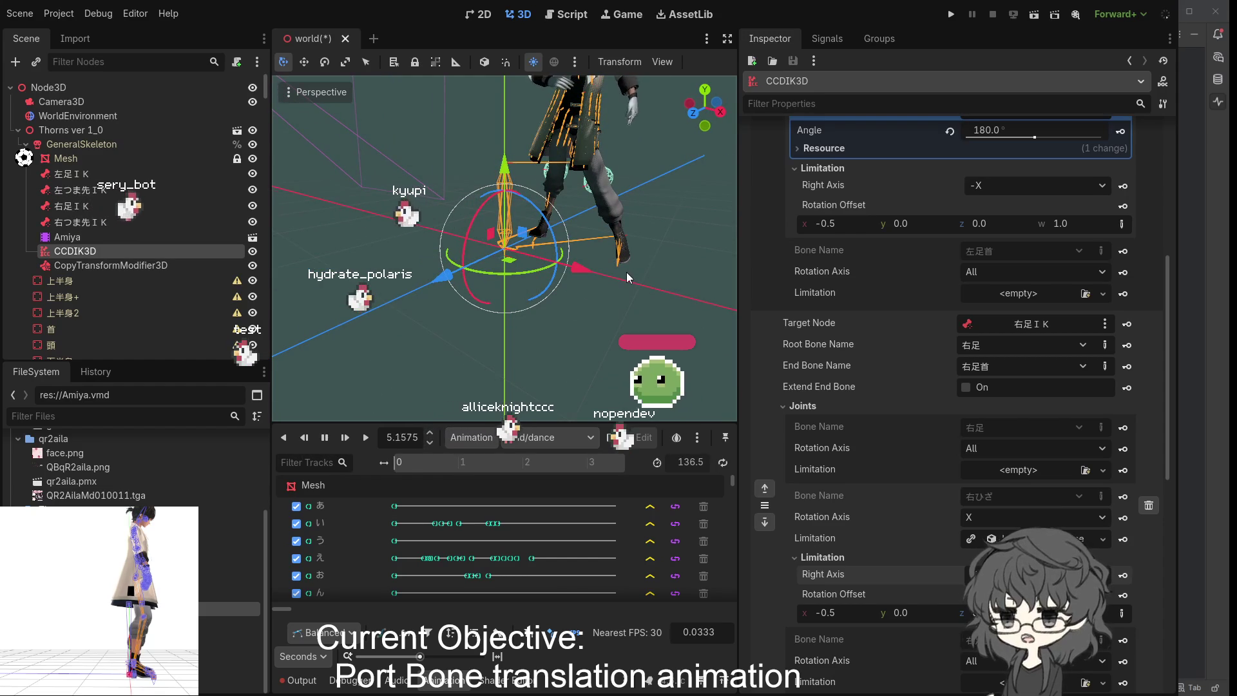
pyautogui.press('s')
pyautogui.scroll(5, 816, 293)
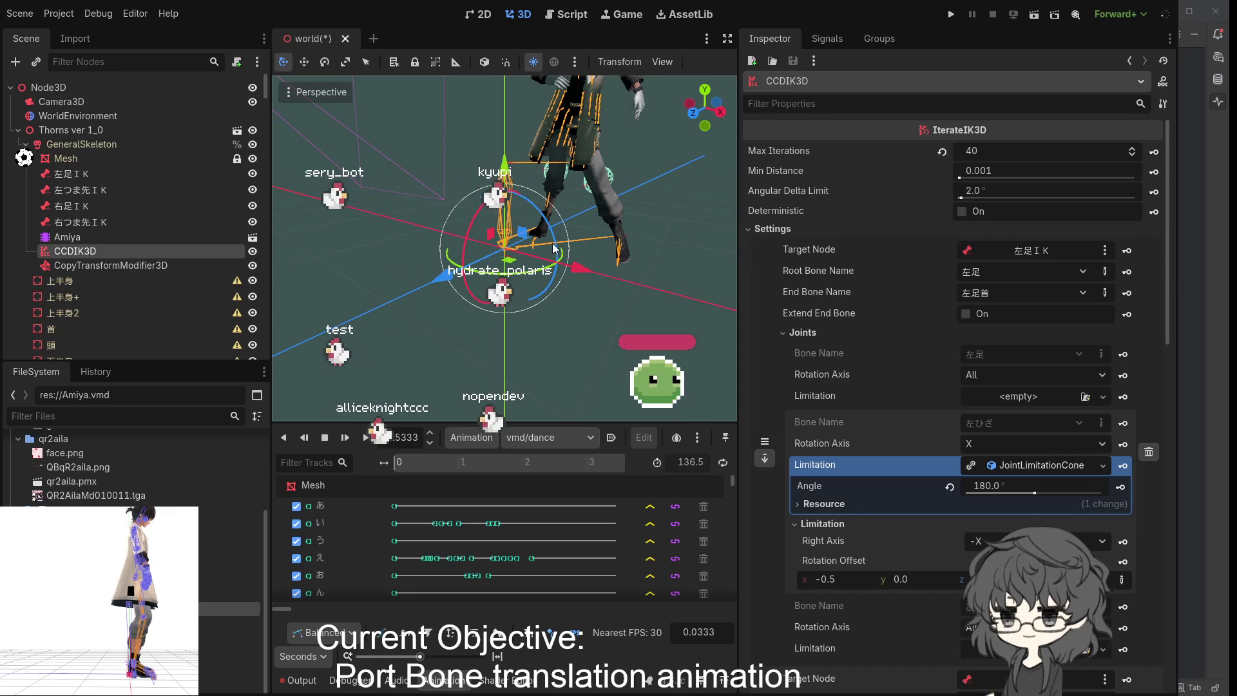
# - Restart the VMD dance from the beginning with CCDIK3D reselected, orbiting around the legs
pyautogui.click(549, 267)
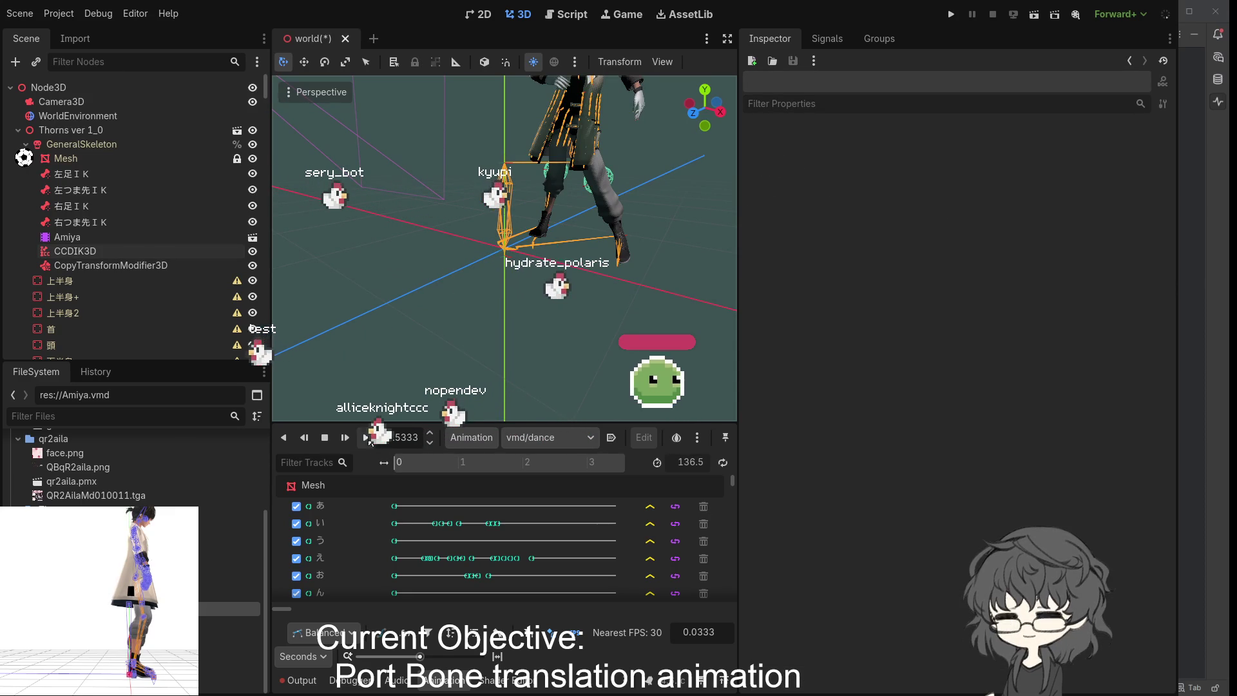
pyautogui.click(368, 439)
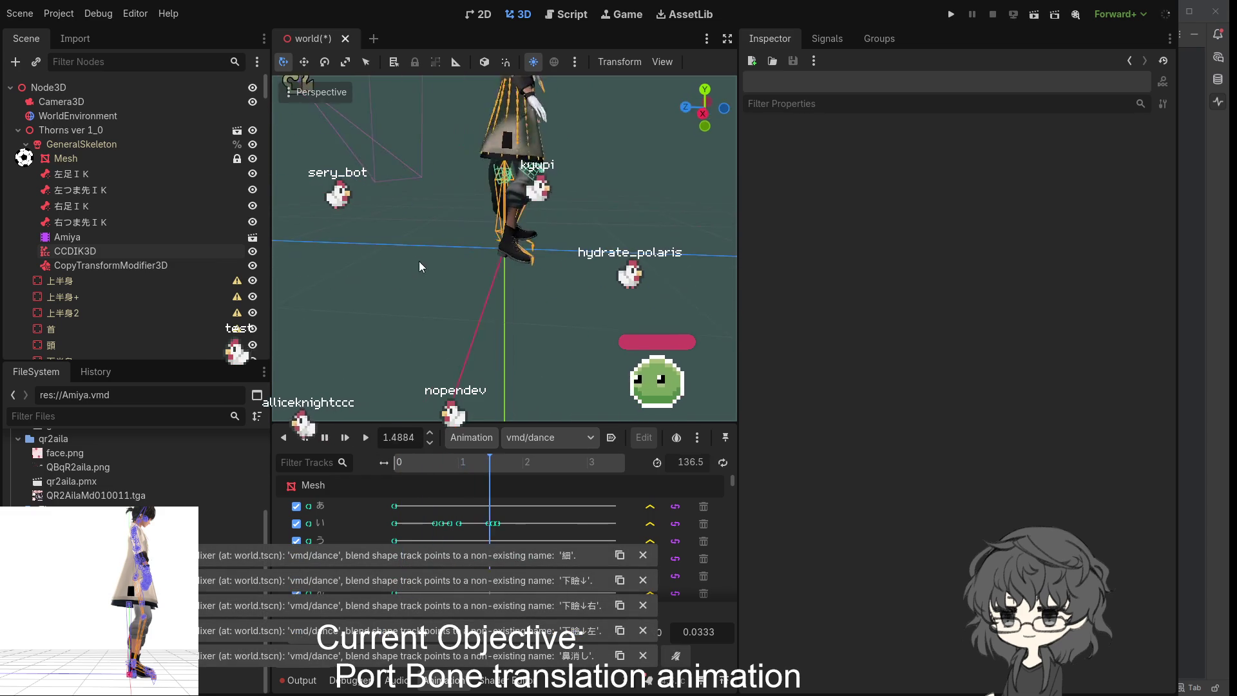
pyautogui.scroll(3, 582, 226)
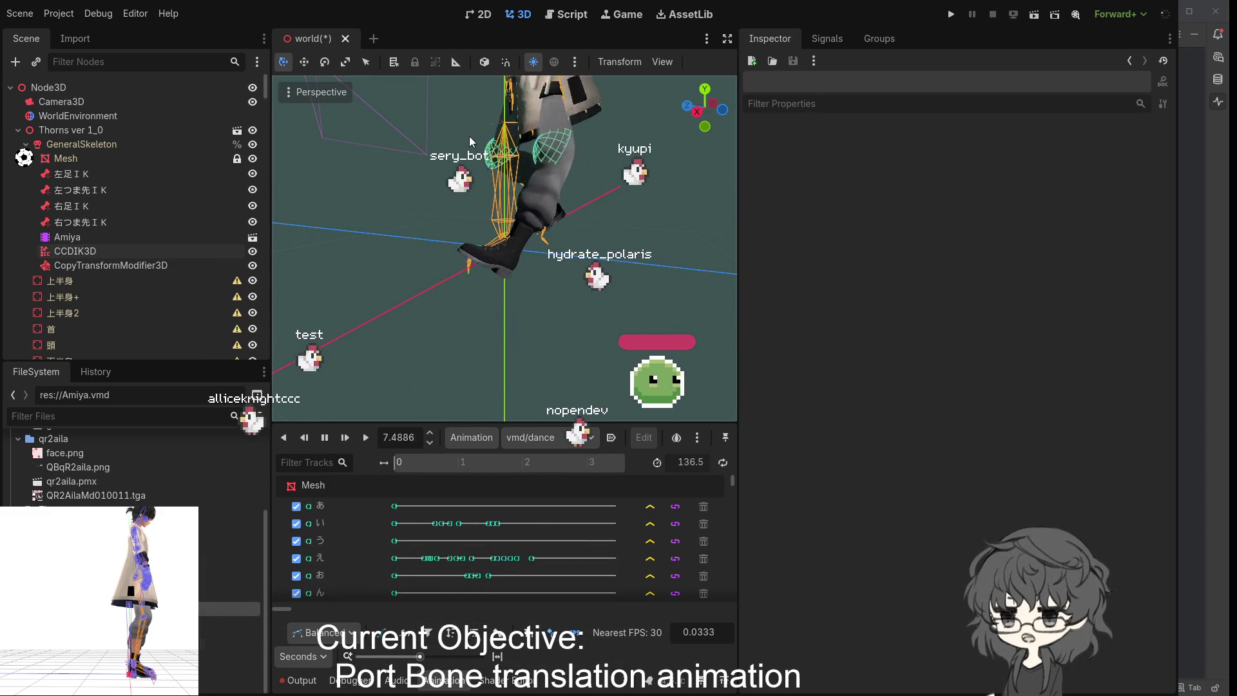
pyautogui.click(94, 255)
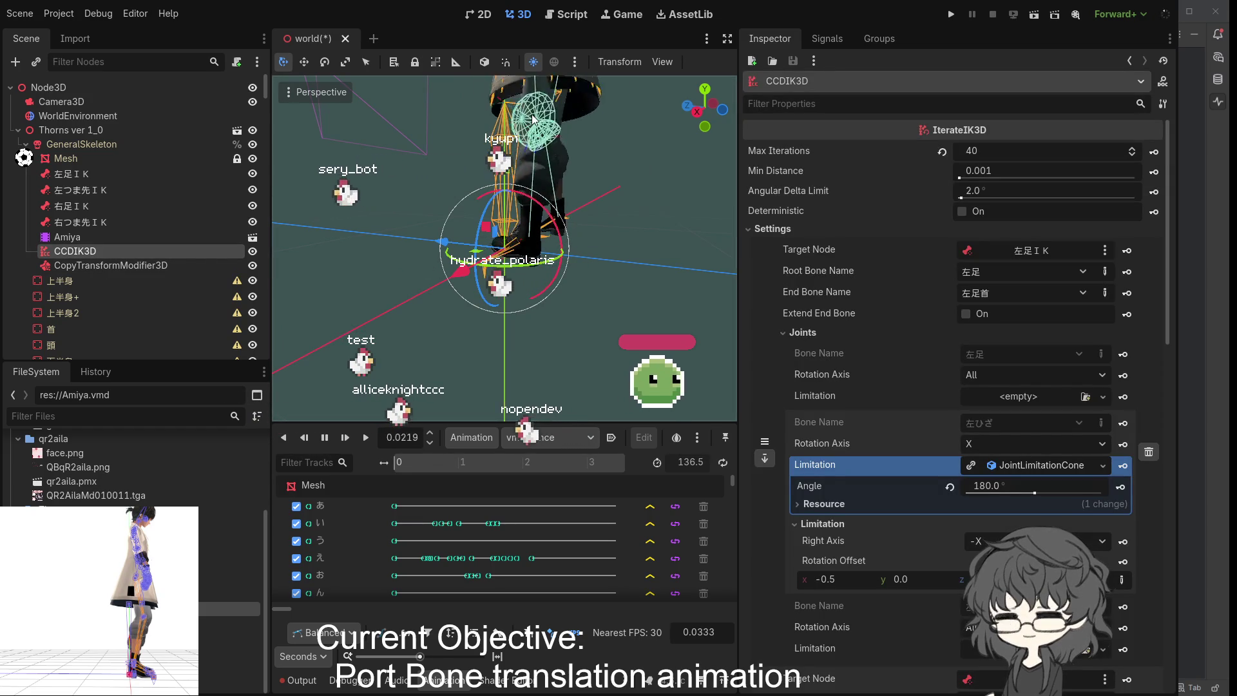
pyautogui.moveTo(539, 230); pyautogui.dragTo(680, 241)
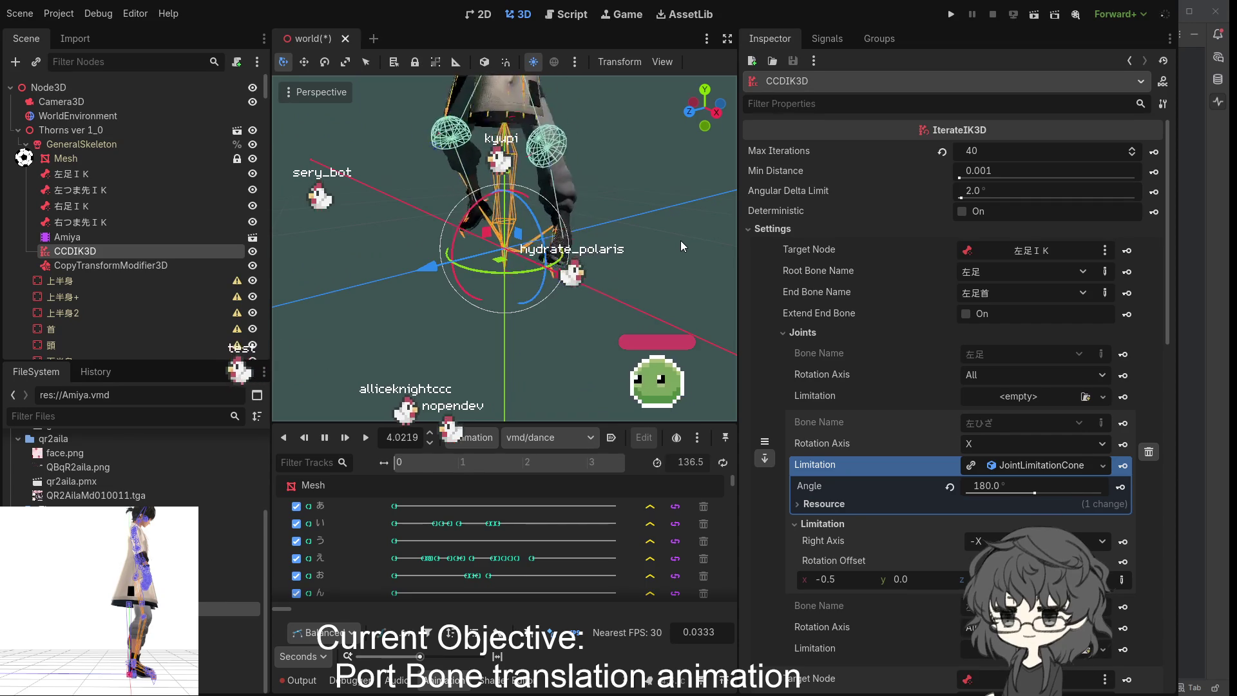